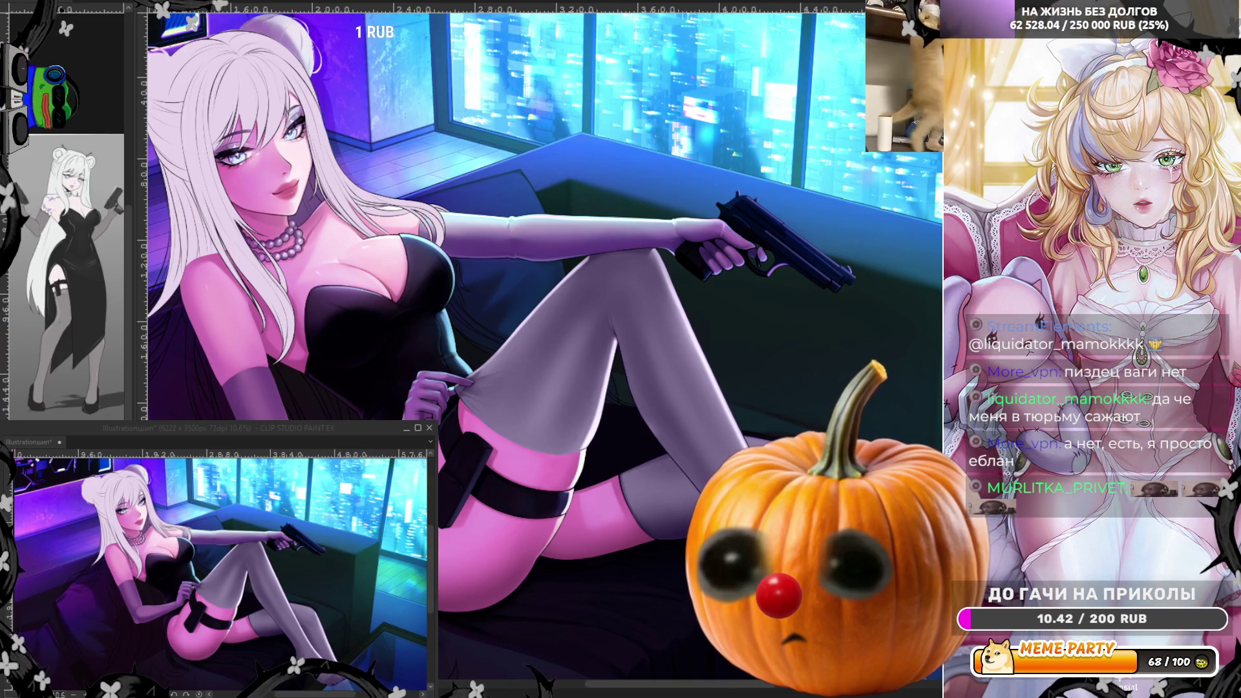
Zoom in from the full illustration to the gloved arm resting across the raised knee
scroll(555, 238, up, 5)
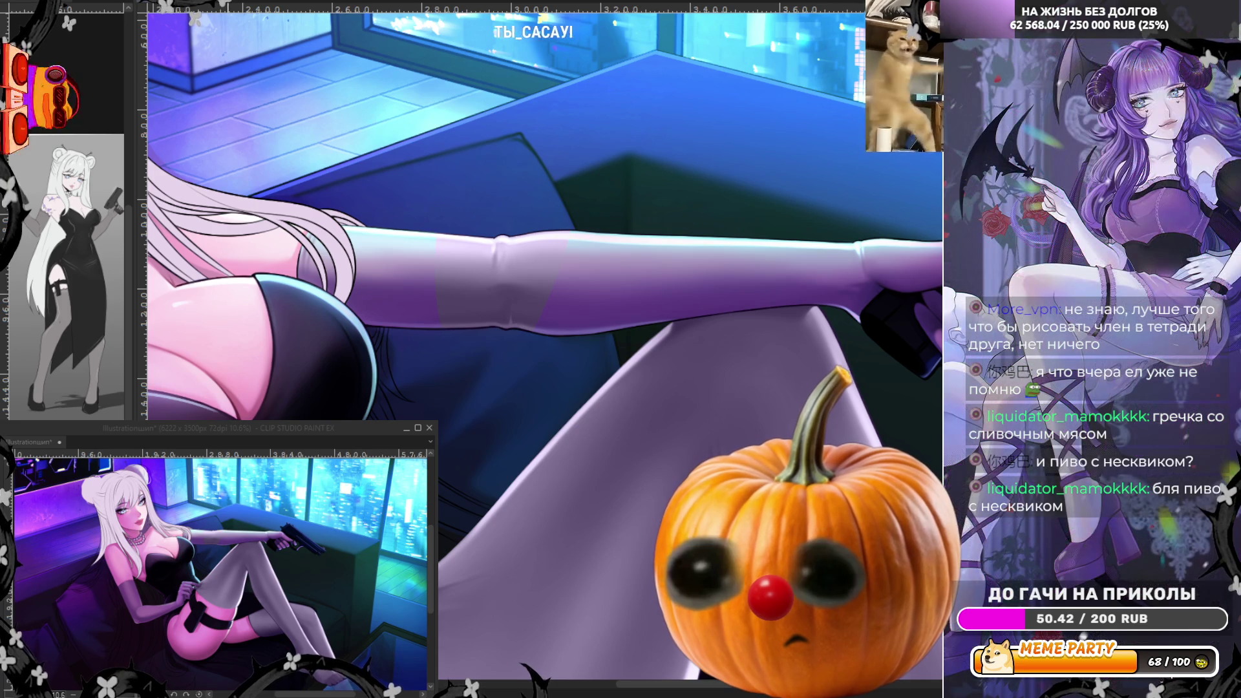
Add a light stroke along the edge of the hair
scroll(561, 291, down, 3)
scroll(561, 291, up, 3)
scroll(561, 291, up, 1)
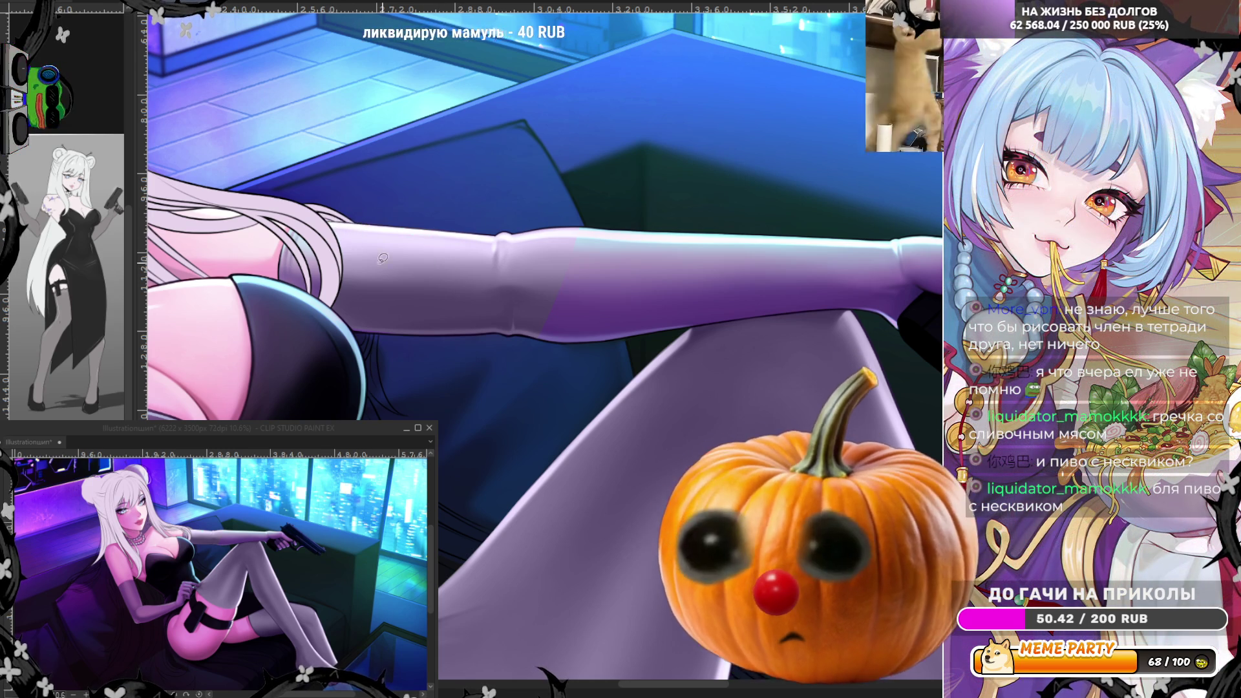
drag(287, 239, 283, 276)
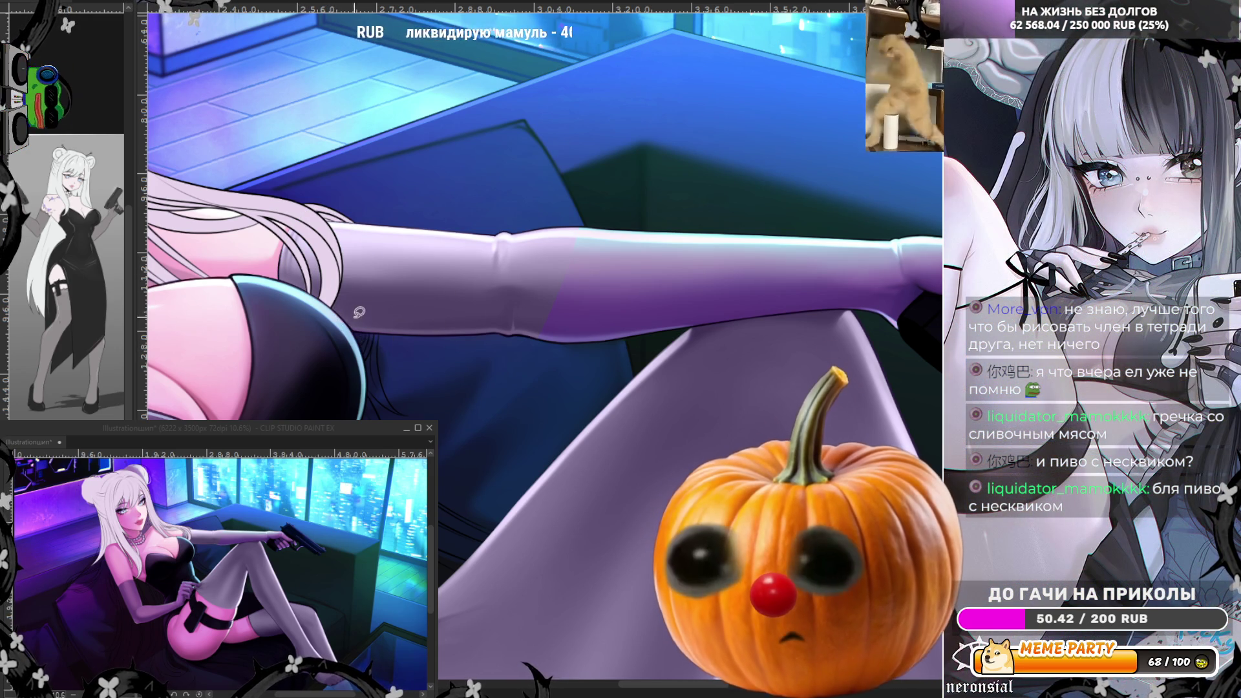
Extend the pale forearm highlight toward the wrist, bringing the pistol hand into view
mouse_move(349, 313)
mouse_down()
mouse_move(462, 365)
mouse_move(648, 336)
mouse_move(698, 268)
mouse_up()
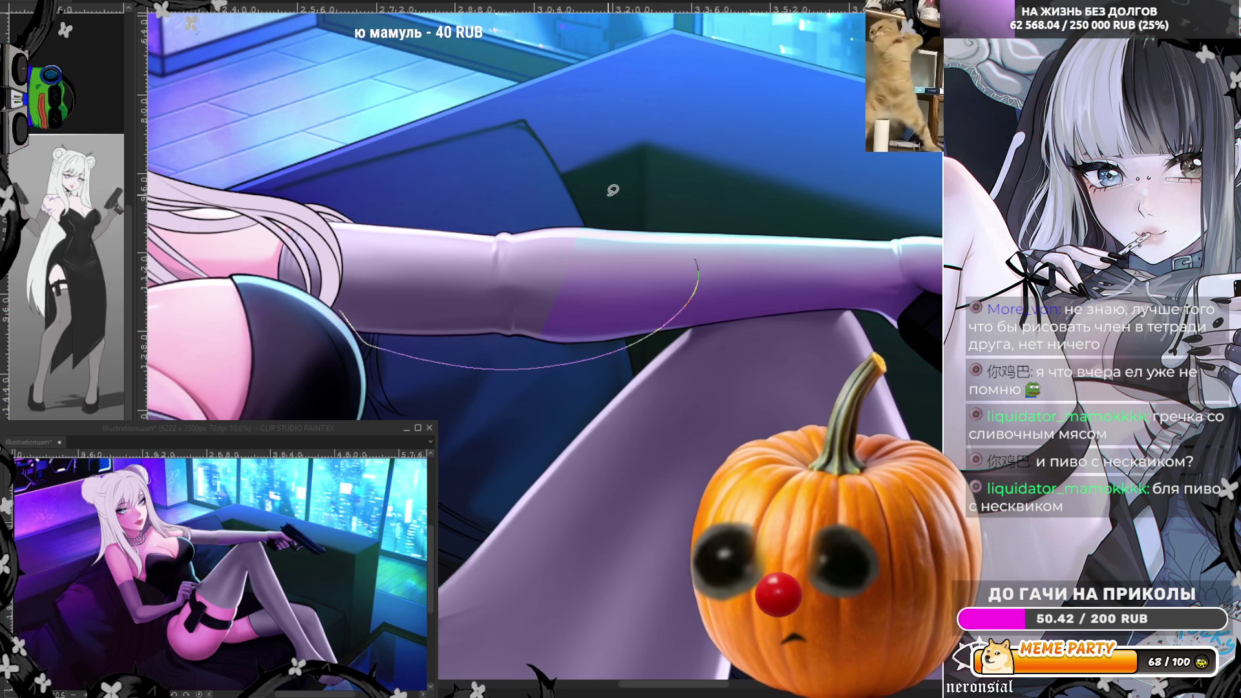
mouse_move(639, 206)
mouse_down()
mouse_move(782, 362)
mouse_move(817, 194)
mouse_up()
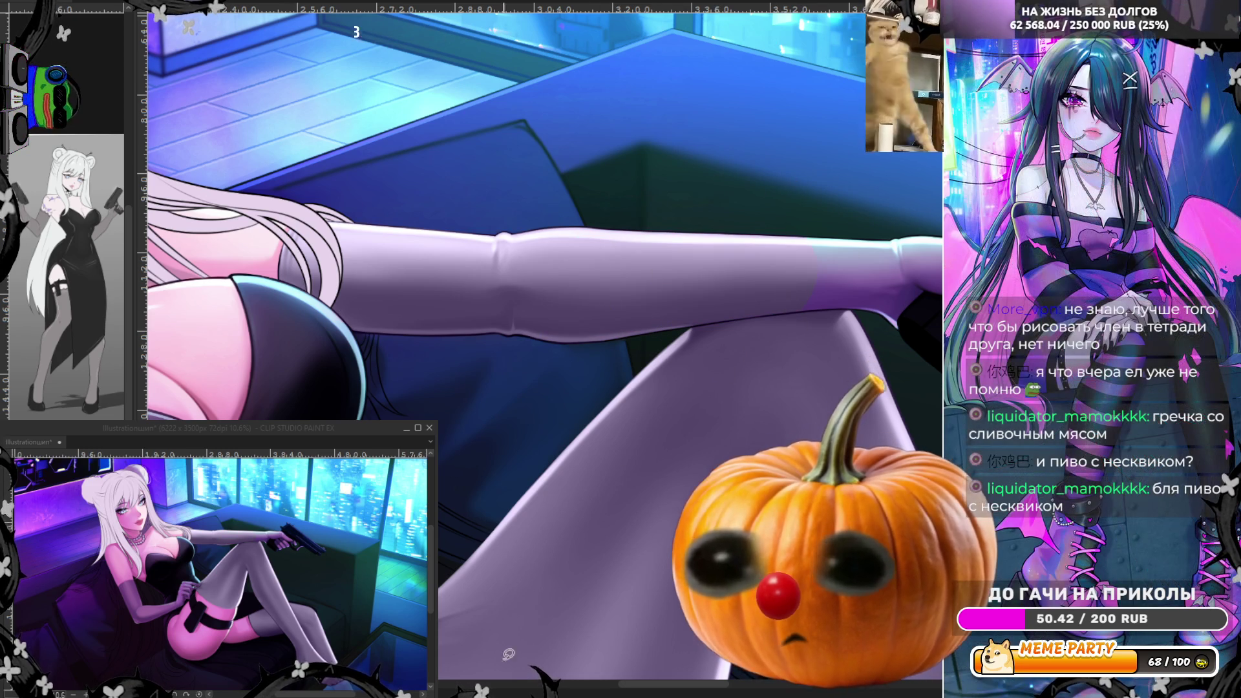
drag(702, 686, 747, 686)
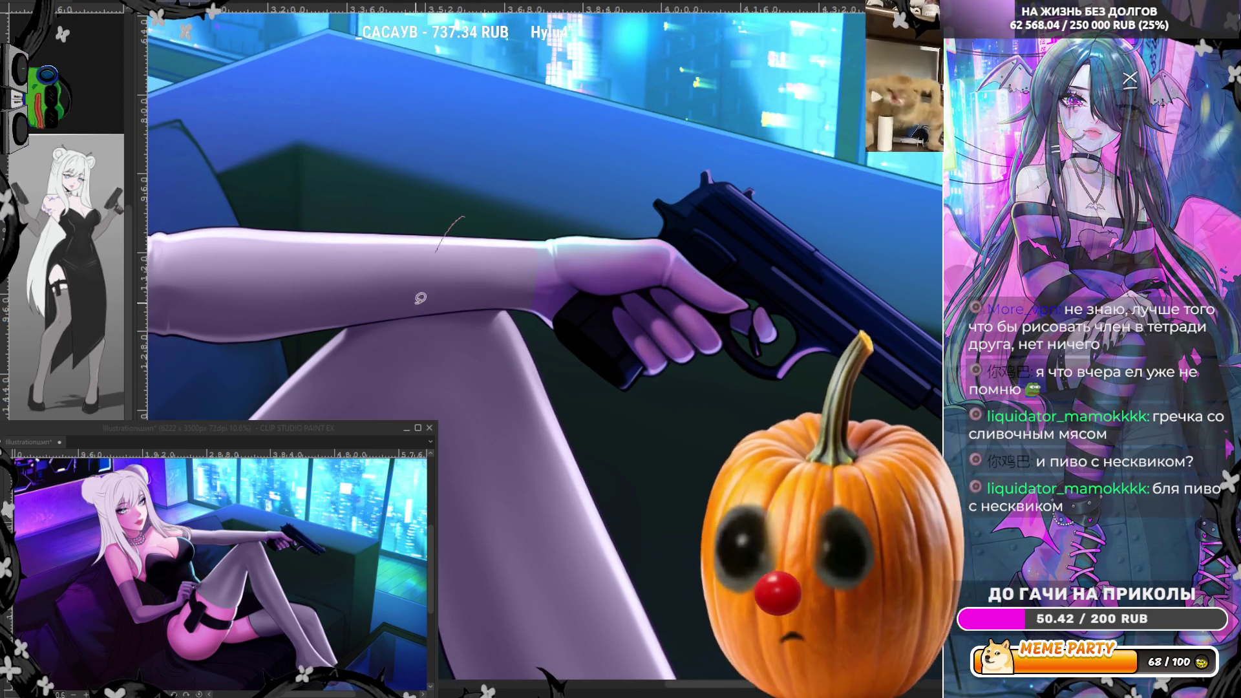
Blend and soften the tone seam and shading on the gloved wrist
mouse_move(557, 222)
mouse_down()
mouse_move(574, 309)
mouse_move(588, 210)
mouse_move(559, 305)
mouse_up()
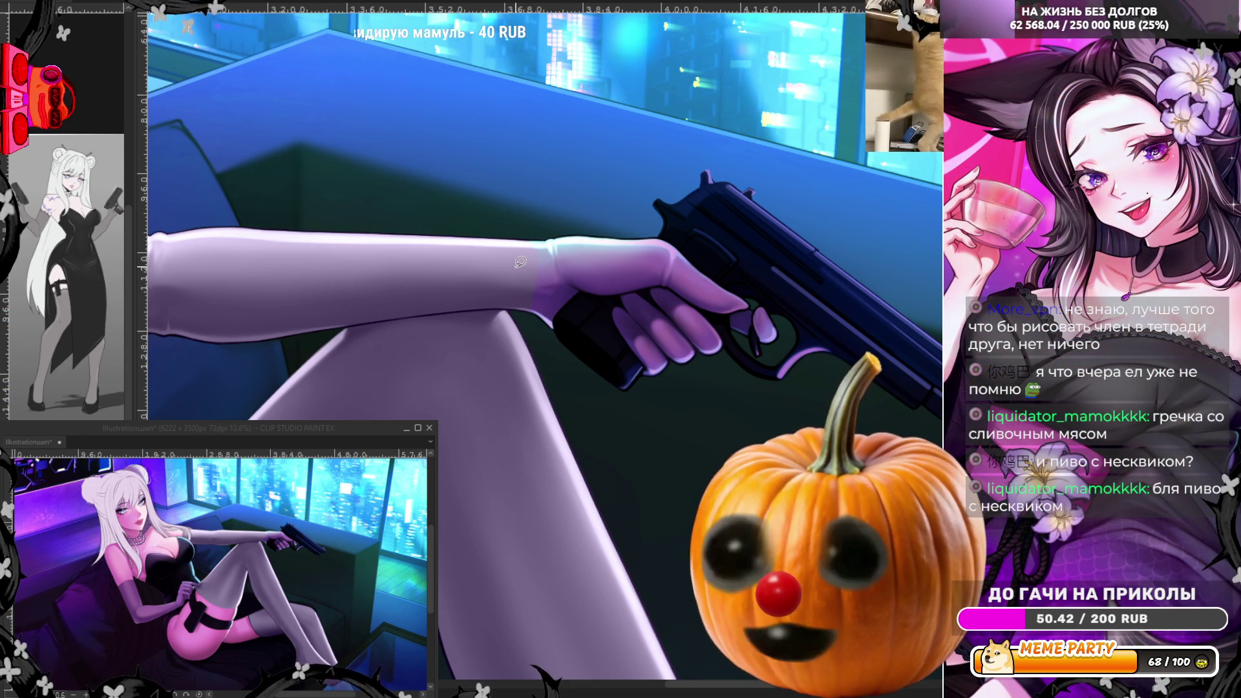
mouse_move(574, 200)
mouse_down()
mouse_move(542, 205)
mouse_move(525, 320)
mouse_move(555, 339)
mouse_move(581, 285)
mouse_move(541, 206)
mouse_up()
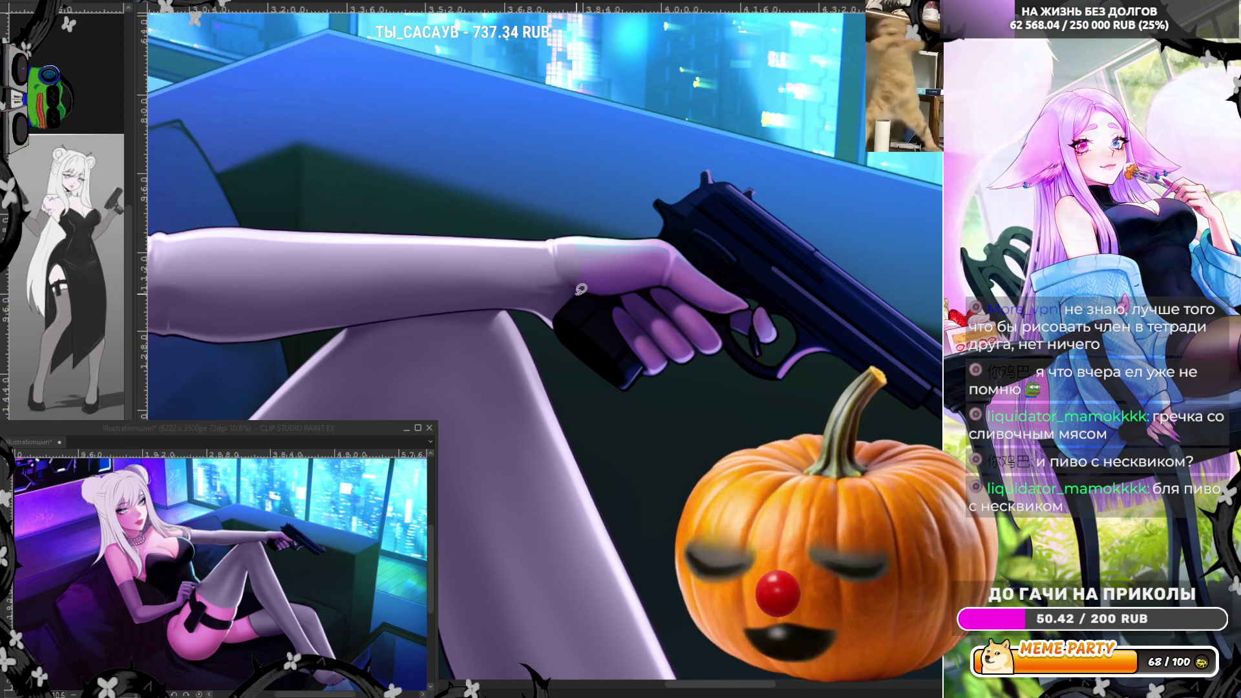
mouse_move(574, 252)
mouse_down()
mouse_move(582, 281)
mouse_move(658, 269)
mouse_move(628, 243)
mouse_move(581, 280)
mouse_up()
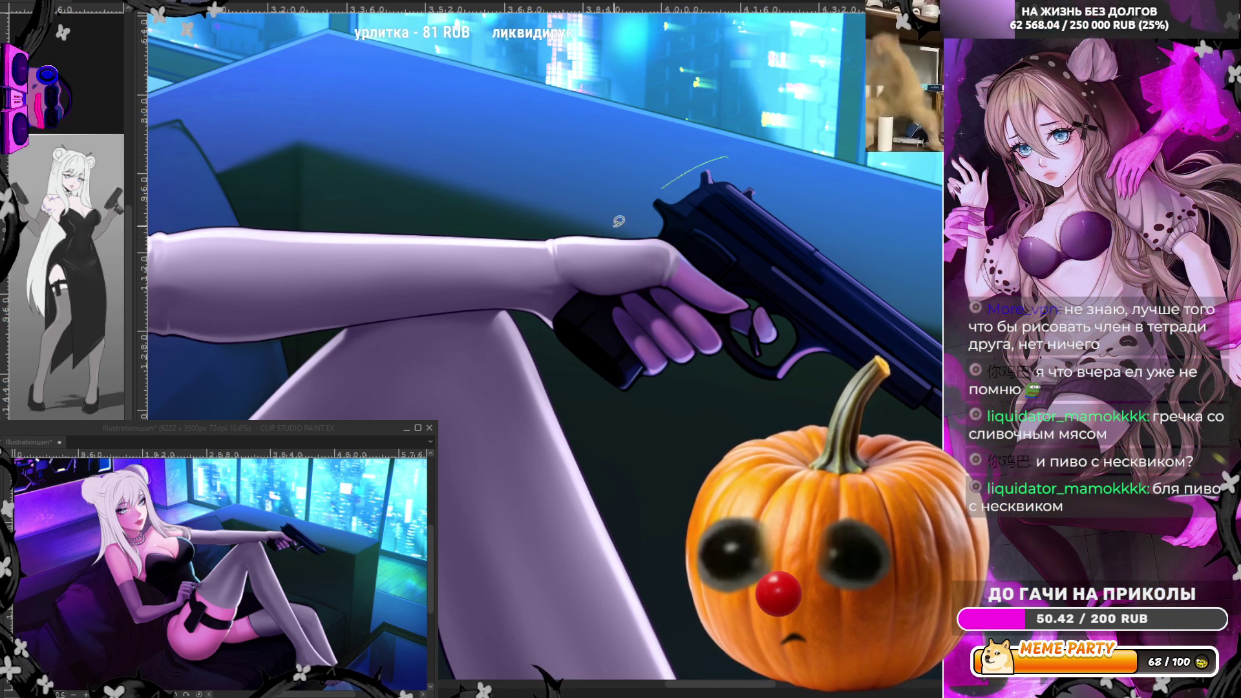
Tint the pistol darker purple and outline the wrist, fingers and trigger guard area
mouse_move(672, 426)
mouse_down()
mouse_move(773, 197)
mouse_move(617, 219)
mouse_move(549, 336)
mouse_move(711, 465)
mouse_move(884, 265)
mouse_move(613, 265)
mouse_move(807, 272)
mouse_up()
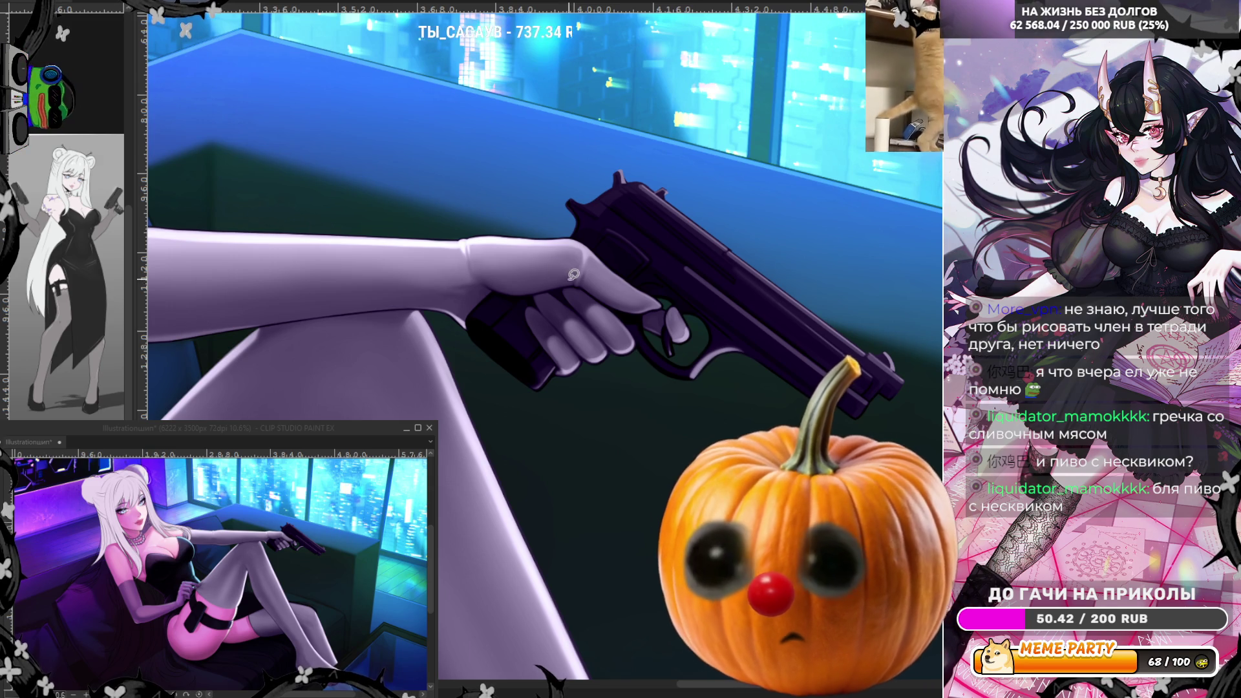
mouse_move(469, 317)
mouse_down()
mouse_move(498, 289)
mouse_move(537, 290)
mouse_move(532, 323)
mouse_move(555, 362)
mouse_move(550, 385)
mouse_move(516, 385)
mouse_up()
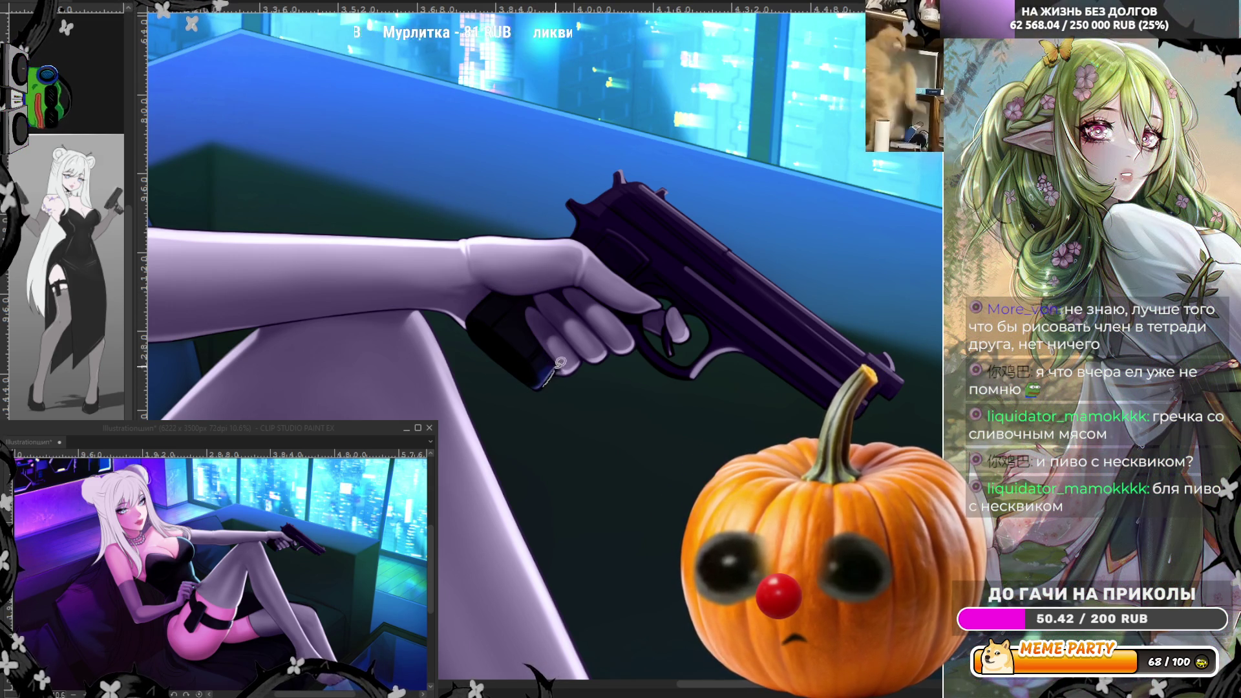
mouse_move(626, 313)
mouse_down()
mouse_move(656, 371)
mouse_move(713, 363)
mouse_move(649, 313)
mouse_up()
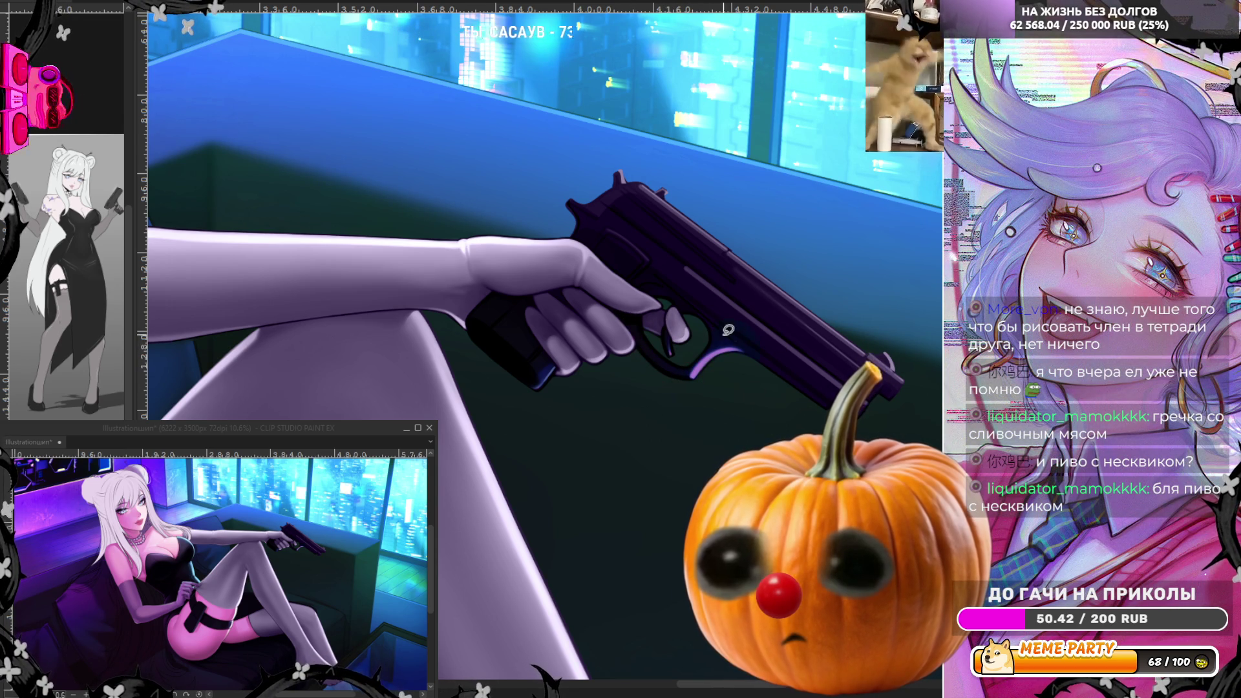
mouse_move(683, 306)
mouse_down()
mouse_move(567, 224)
mouse_move(611, 178)
mouse_move(908, 333)
mouse_move(765, 379)
mouse_move(768, 312)
mouse_up()
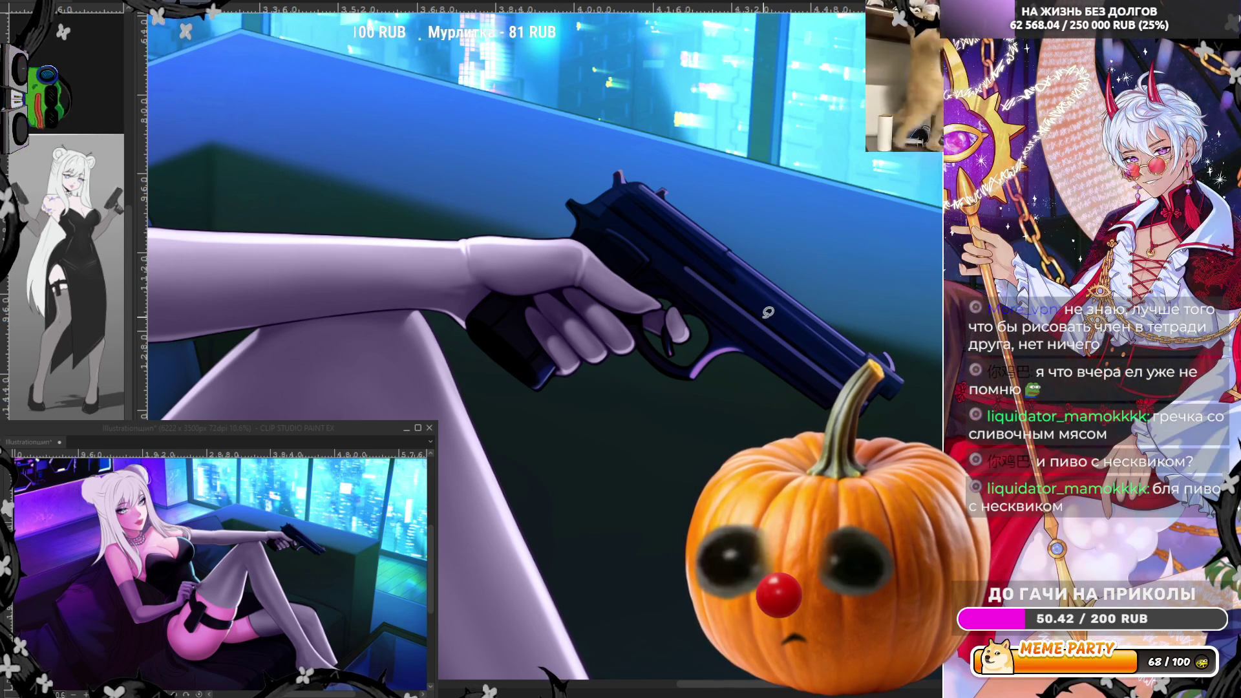
scroll(797, 246, down, 2)
Fill the stocking with darker grey and reshape its top edge
scroll(796, 247, down, 1)
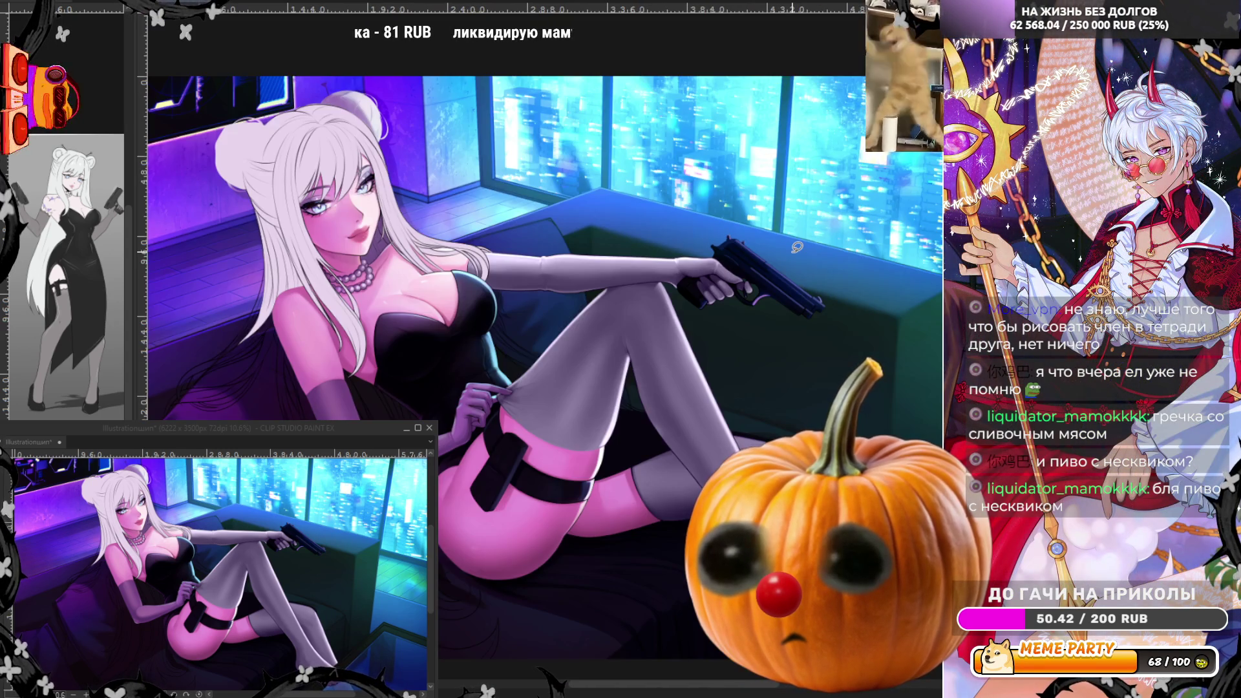
scroll(797, 246, down, 1)
scroll(557, 447, up, 5)
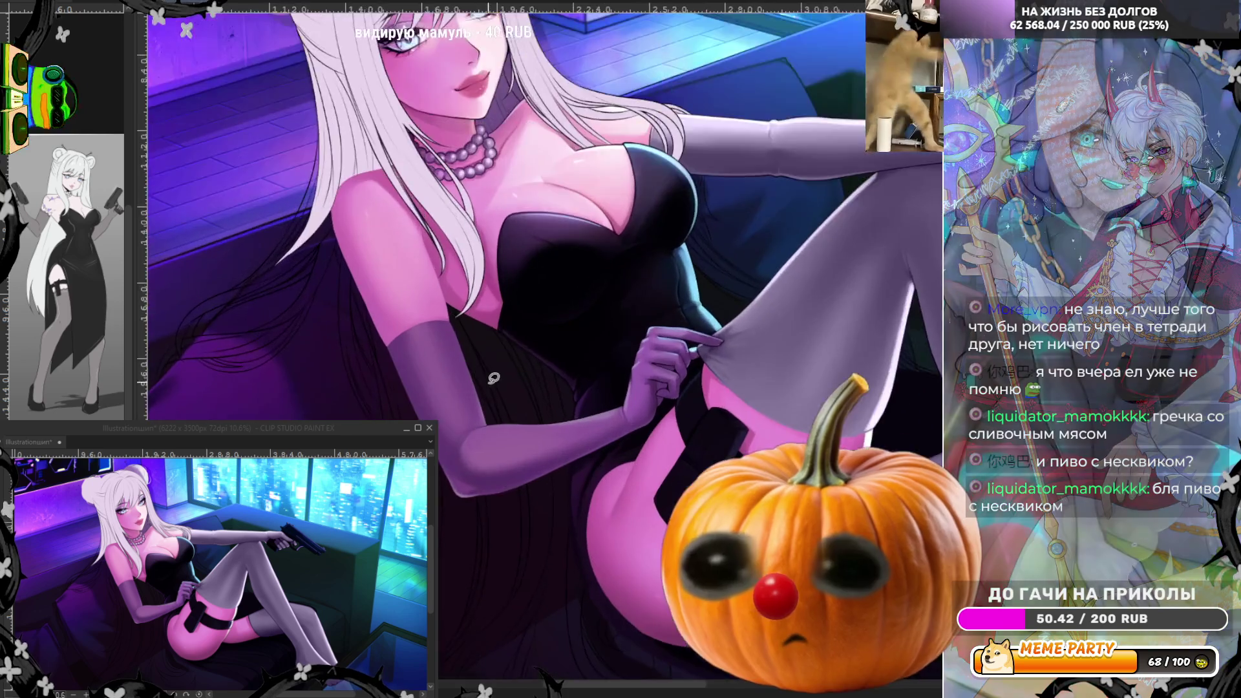
scroll(557, 447, up, 1)
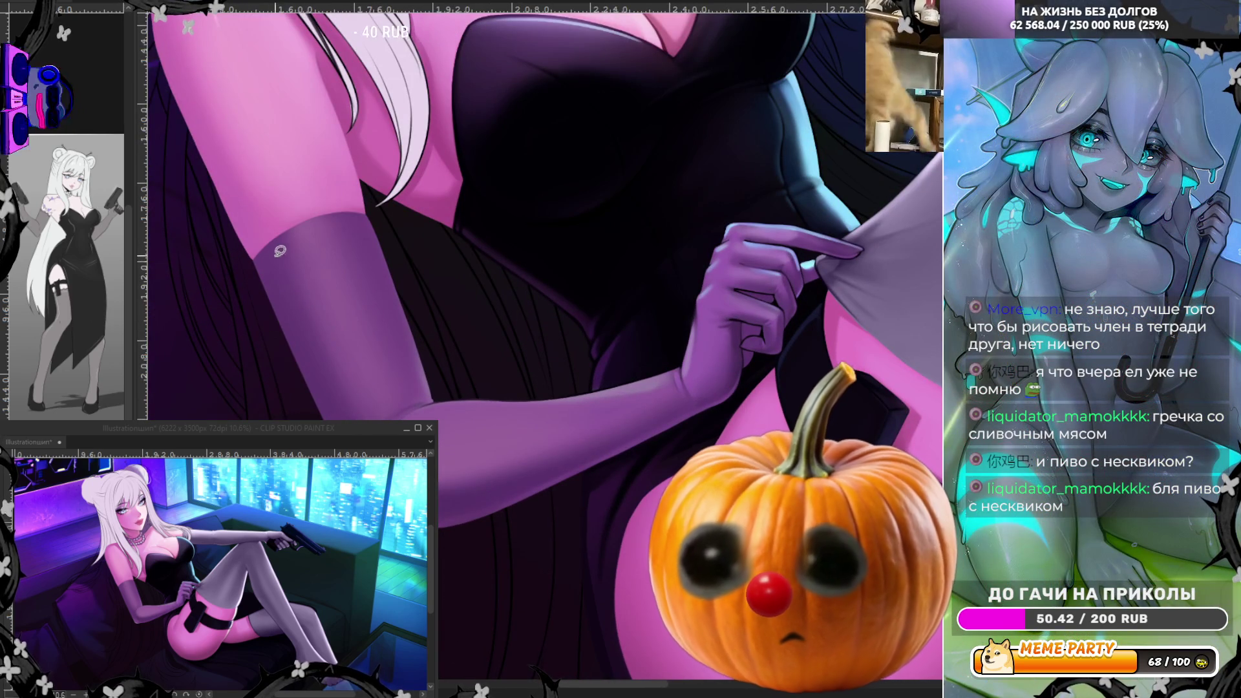
drag(278, 241, 256, 365)
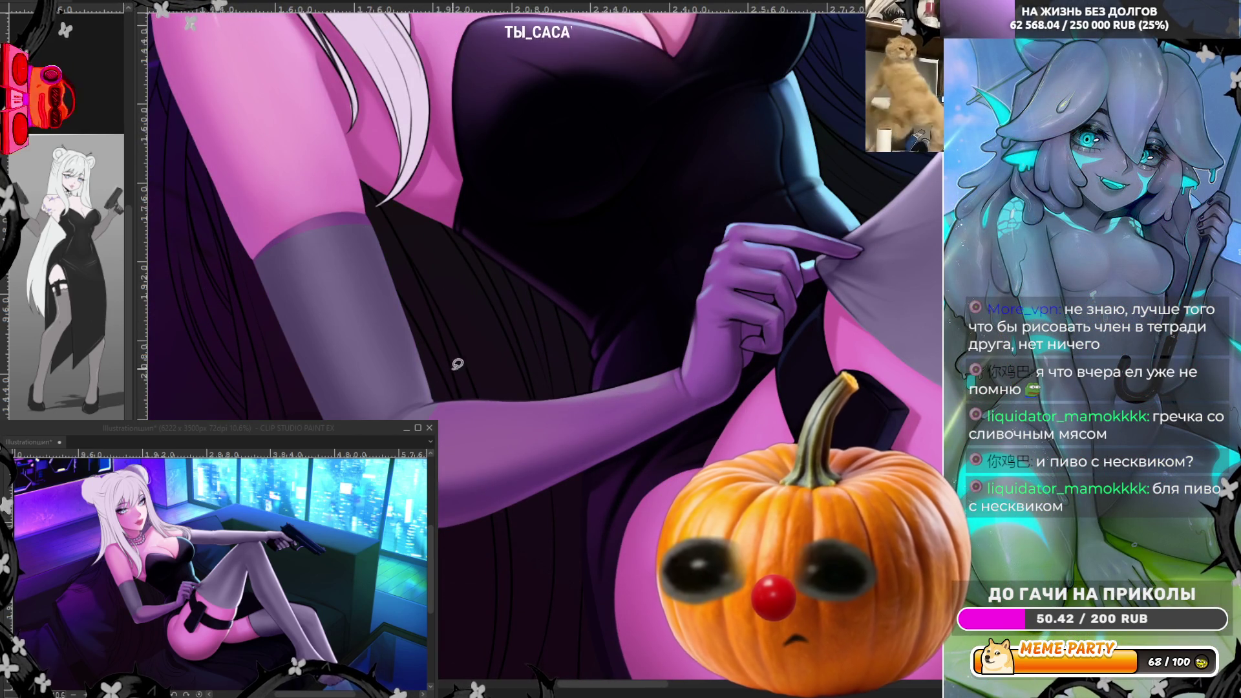
scroll(345, 172, up, 1)
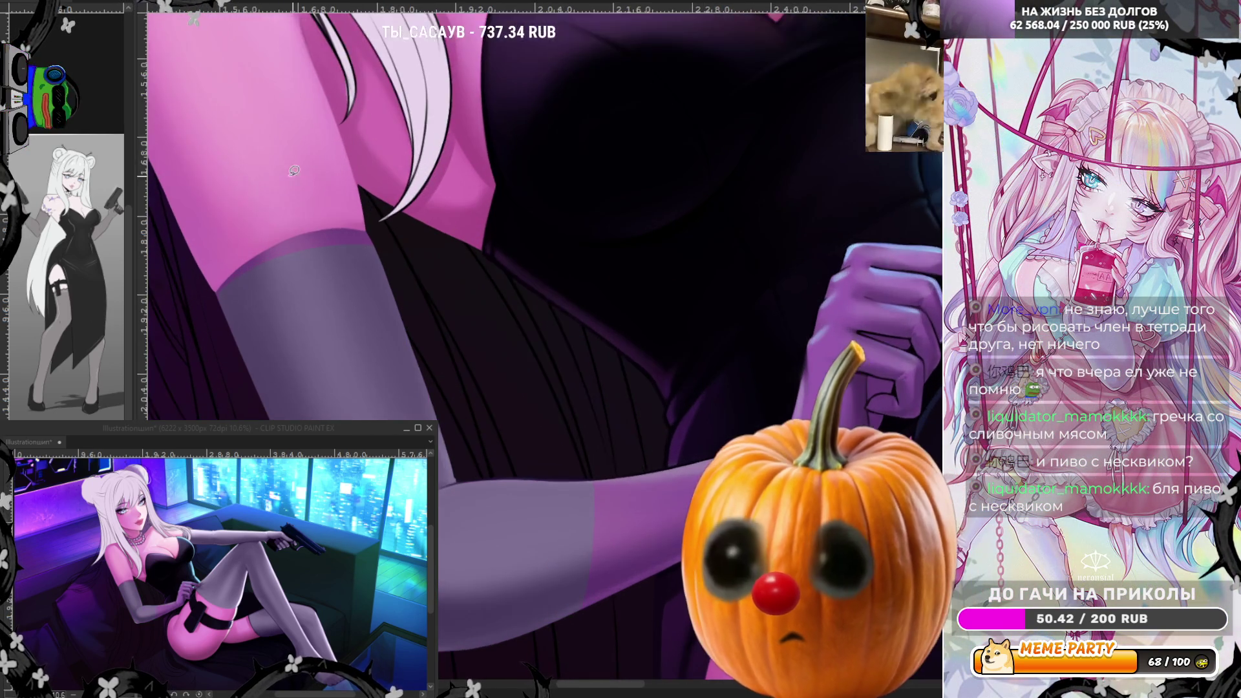
scroll(344, 172, up, 1)
mouse_move(198, 341)
mouse_down()
mouse_move(225, 348)
mouse_move(197, 341)
mouse_up()
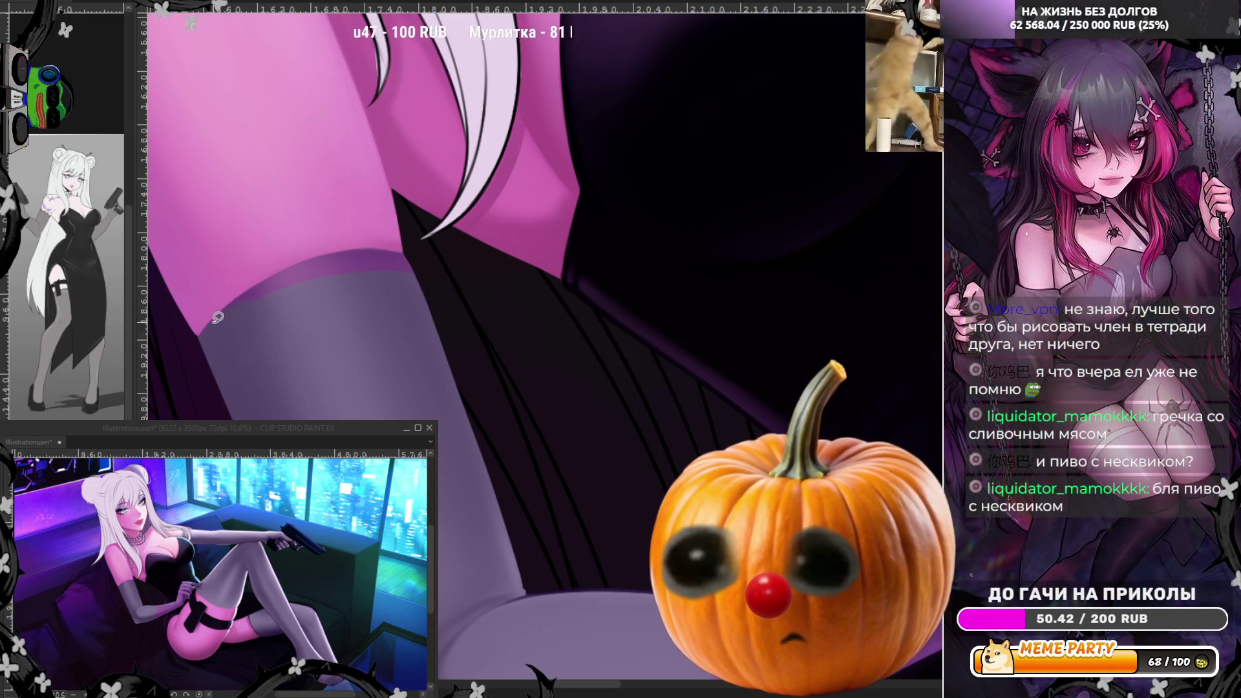
mouse_move(206, 328)
mouse_down()
mouse_move(358, 240)
mouse_move(442, 260)
mouse_move(429, 288)
mouse_up()
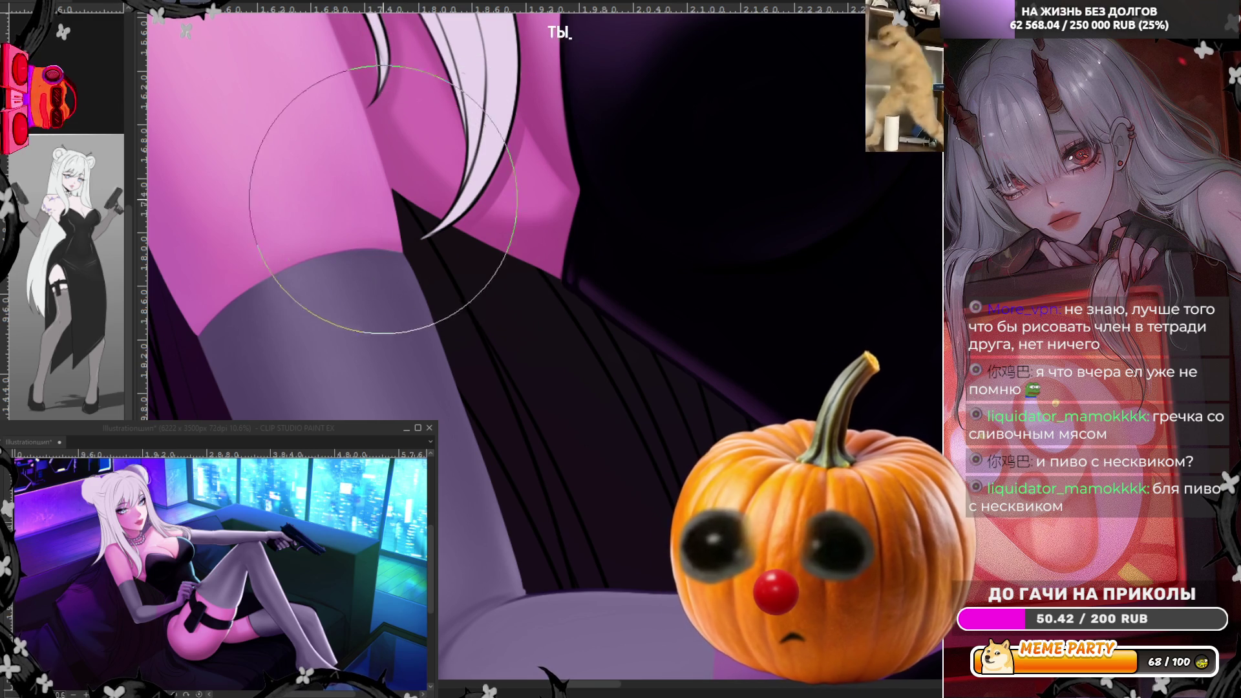
Fill lighter purple highlight shapes along the arm's lower edge
scroll(346, 291, down, 3)
scroll(710, 318, up, 3)
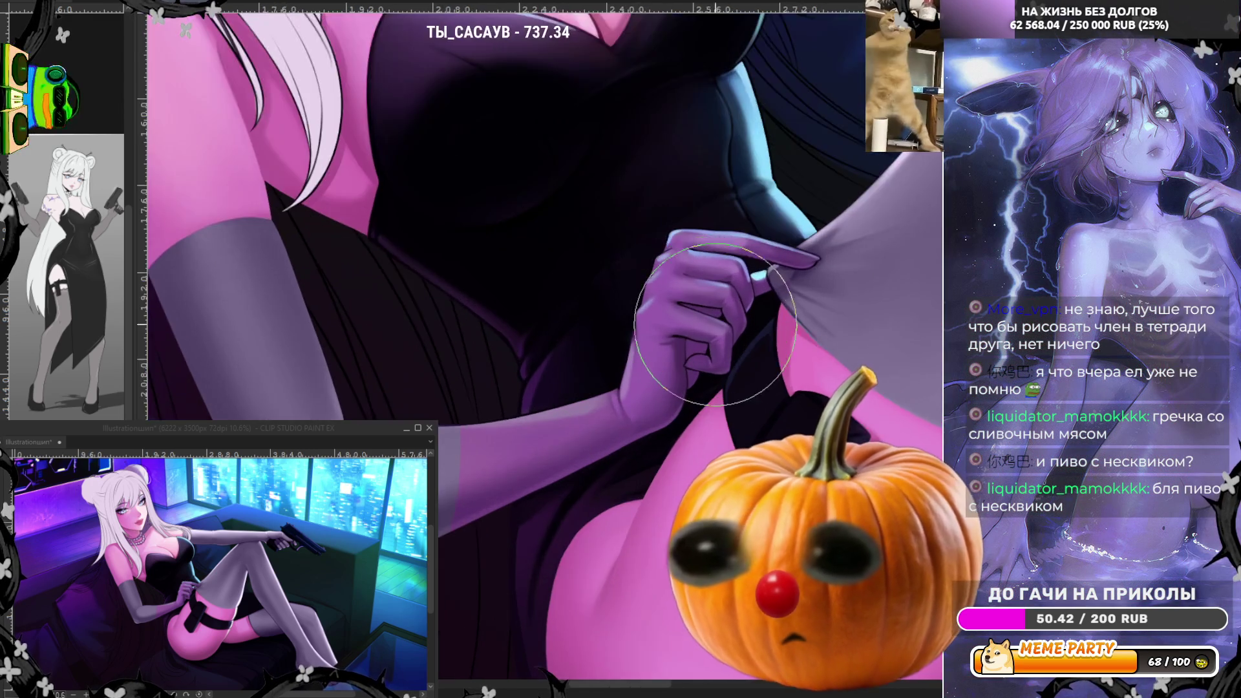
scroll(710, 318, up, 1)
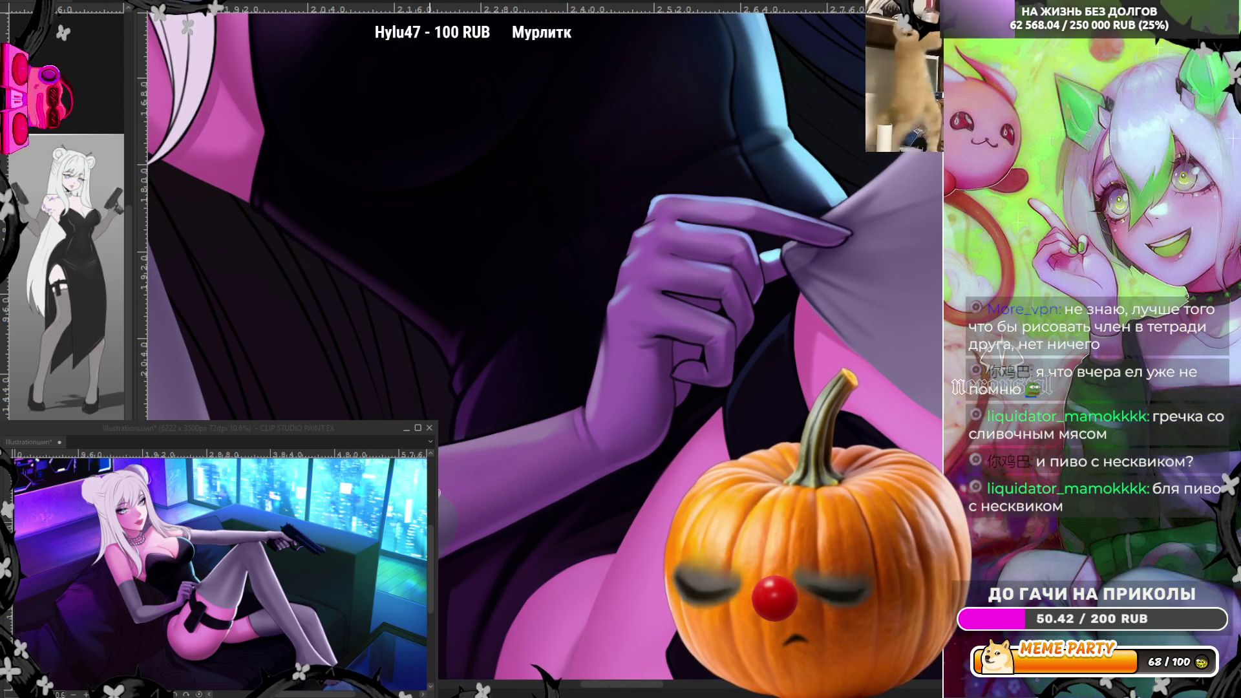
mouse_move(501, 430)
mouse_down()
mouse_move(601, 397)
mouse_move(553, 481)
mouse_move(504, 514)
mouse_up()
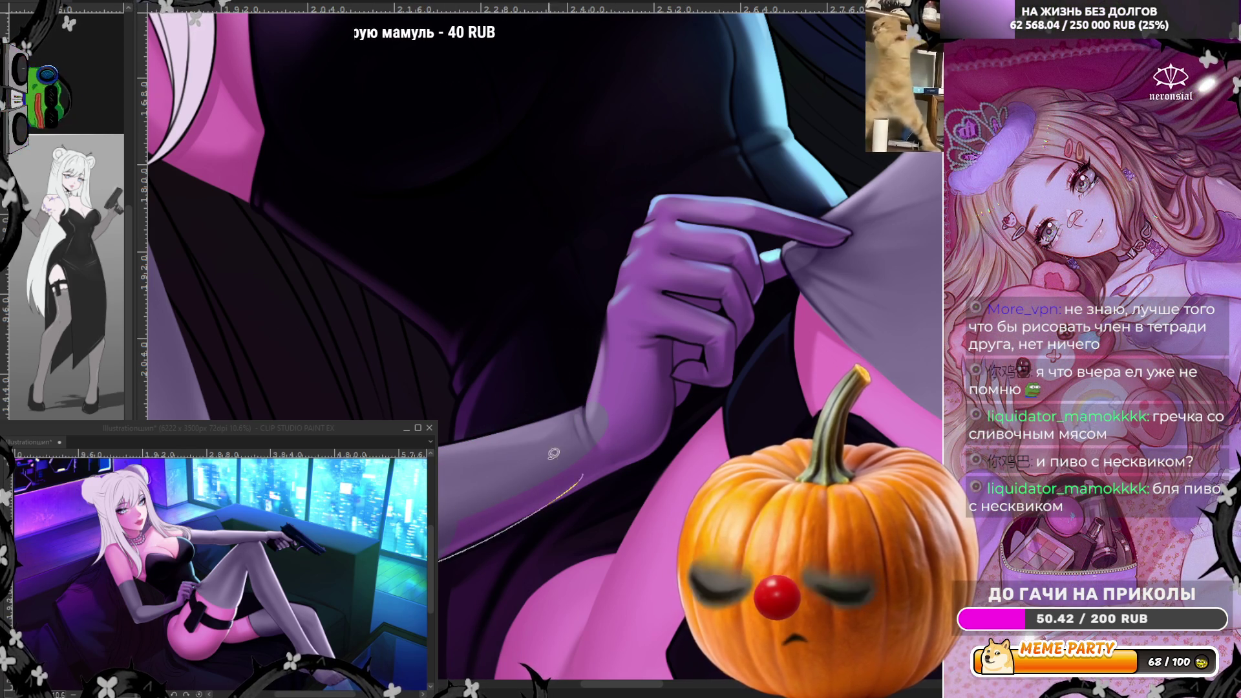
mouse_move(466, 542)
mouse_down()
mouse_move(549, 454)
mouse_move(452, 537)
mouse_up()
drag(644, 448, 600, 435)
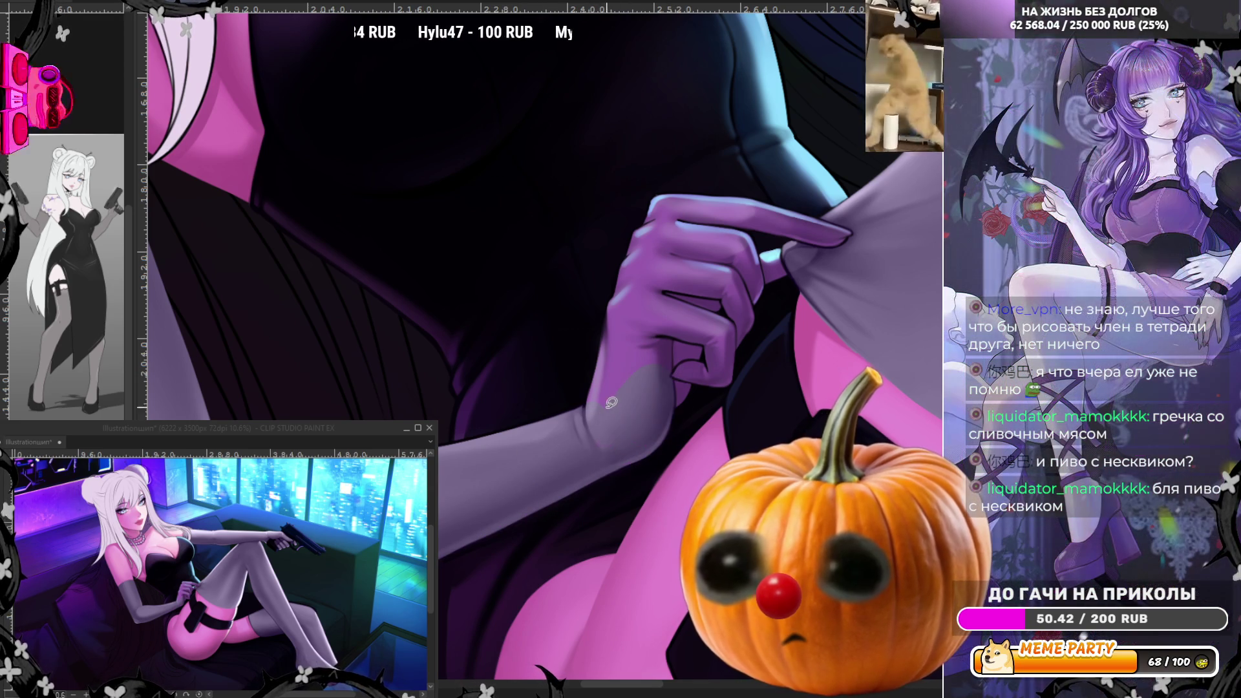
Trace highlight strips along the arm's left edge and the hand's bottom and right edges
mouse_move(597, 368)
mouse_down()
mouse_move(619, 392)
mouse_move(586, 429)
mouse_move(600, 340)
mouse_move(639, 278)
mouse_move(642, 289)
mouse_move(659, 230)
mouse_move(609, 320)
mouse_up()
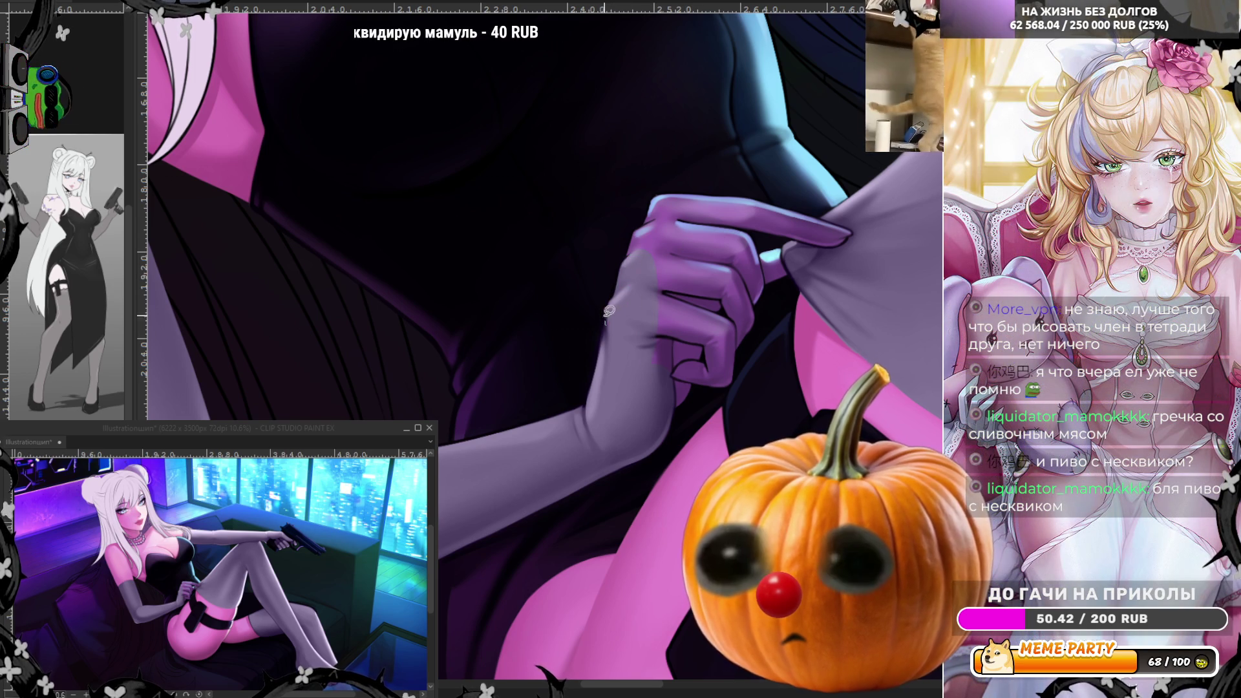
mouse_move(665, 288)
mouse_down()
mouse_move(660, 411)
mouse_move(685, 394)
mouse_move(707, 299)
mouse_up()
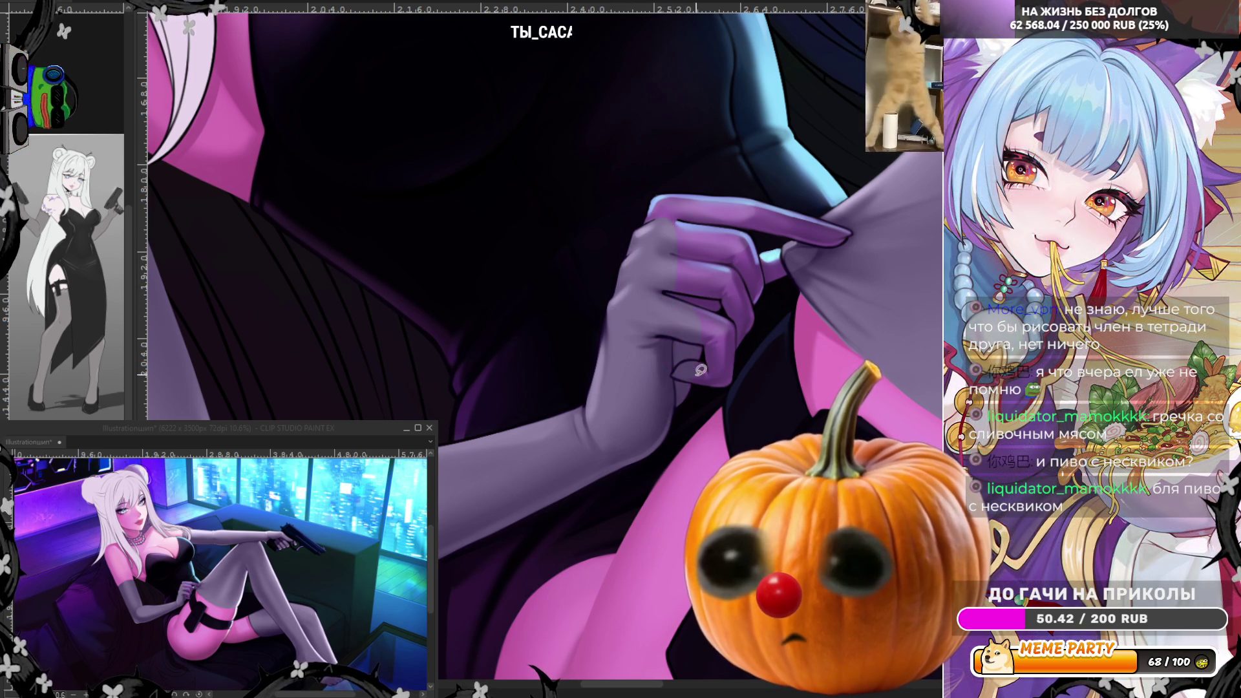
mouse_move(686, 384)
mouse_down()
mouse_move(704, 384)
mouse_move(733, 334)
mouse_move(713, 333)
mouse_up()
mouse_move(734, 382)
mouse_down()
mouse_move(730, 302)
mouse_move(743, 330)
mouse_move(753, 295)
mouse_move(689, 243)
mouse_move(721, 264)
mouse_up()
Mirror the canvas view and lighten a small patch on the knuckles
key(h)
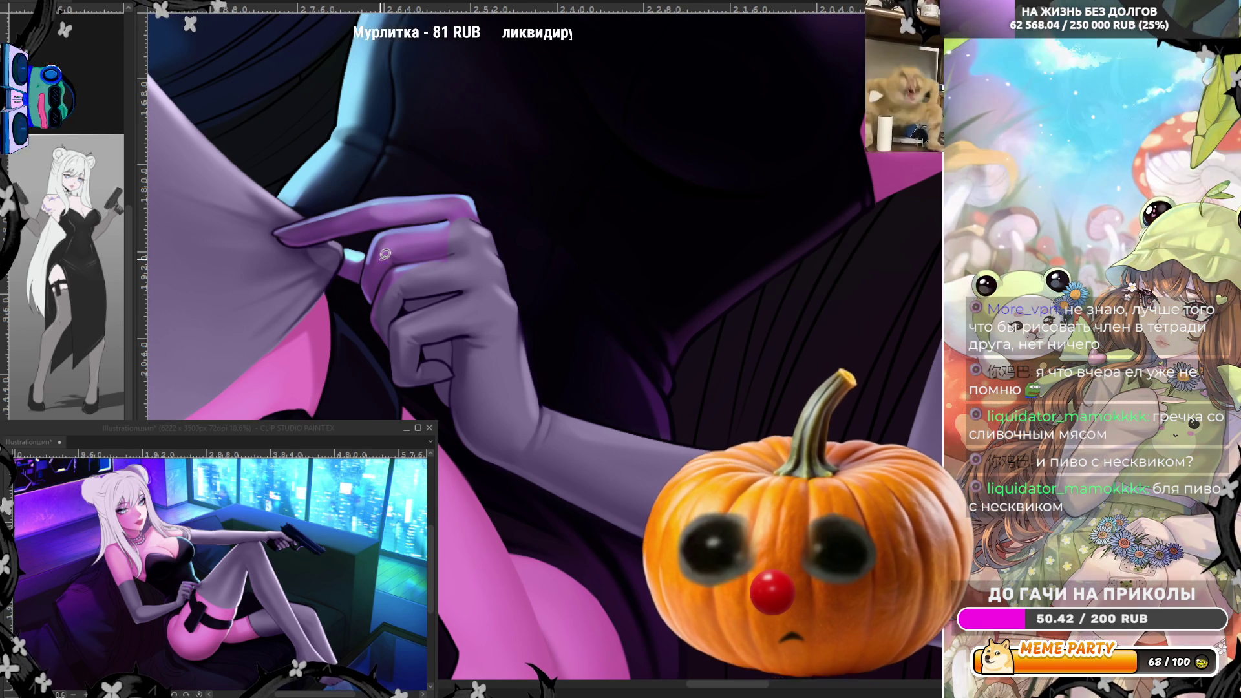
mouse_move(394, 288)
mouse_down()
mouse_move(378, 300)
mouse_move(402, 309)
mouse_move(382, 309)
mouse_move(422, 223)
mouse_move(375, 257)
mouse_move(371, 236)
mouse_move(466, 212)
mouse_move(404, 282)
mouse_up()
scroll(517, 267, down, 2)
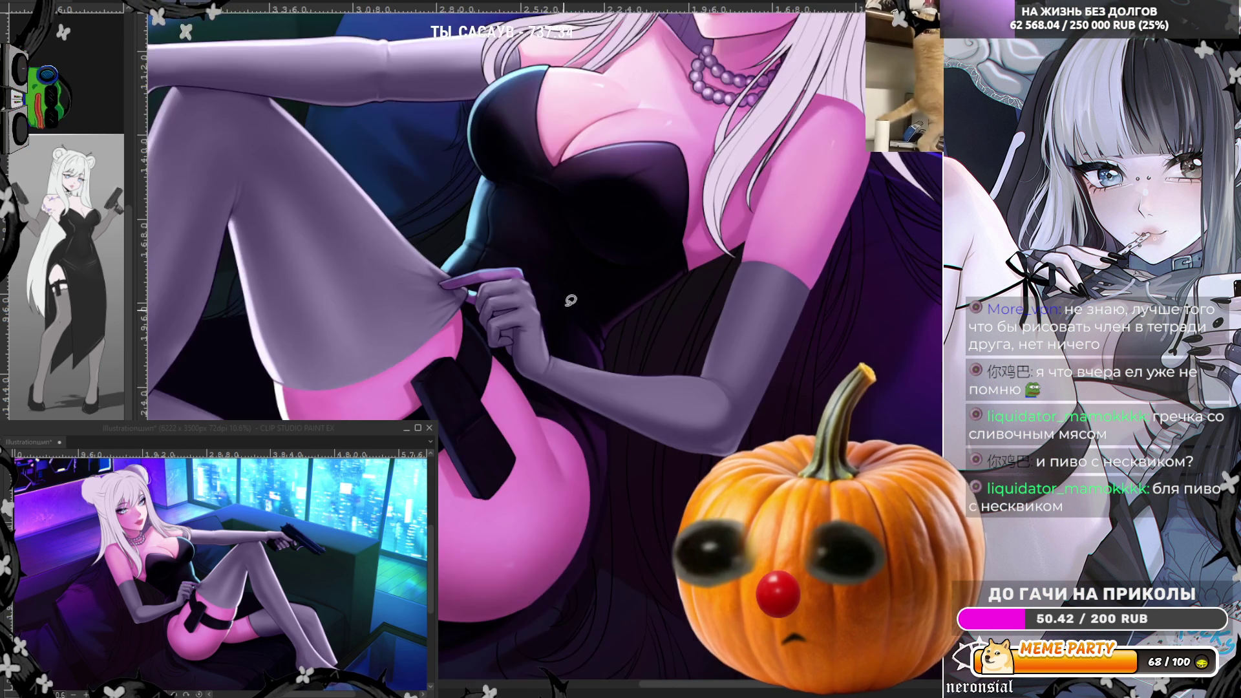
scroll(538, 278, up, 4)
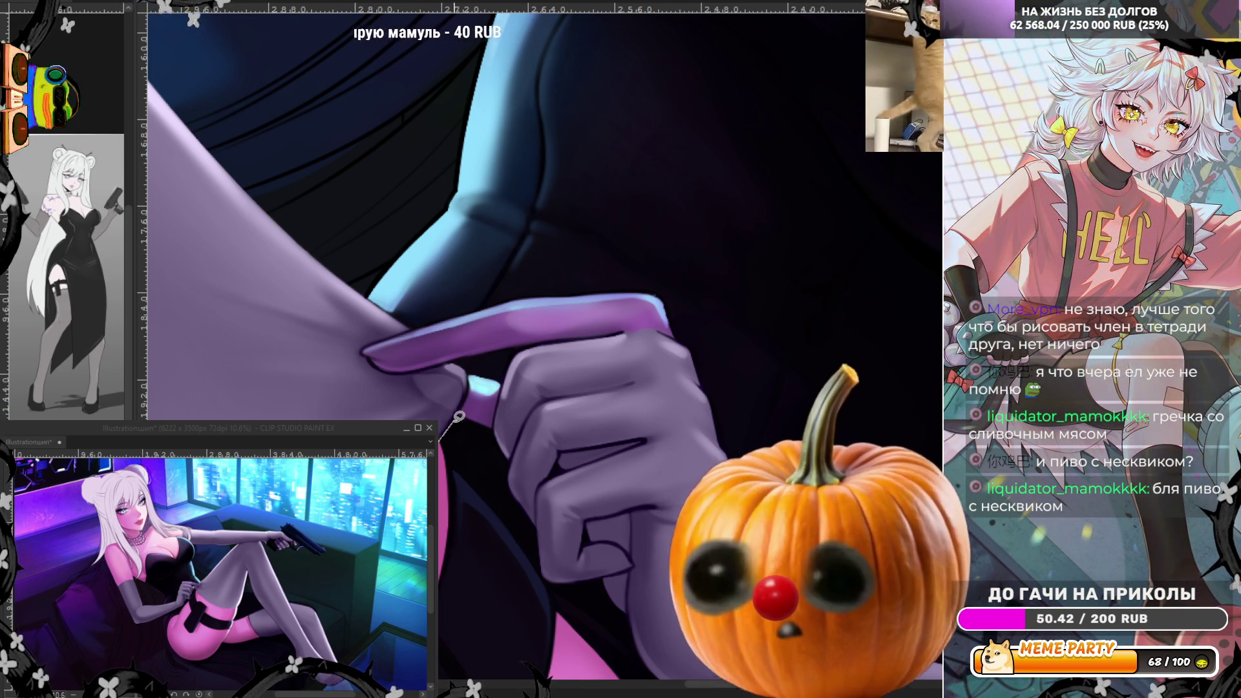
Blend the shading across the finger and fill its top with lighter shading
mouse_move(435, 373)
mouse_down()
mouse_move(361, 346)
mouse_move(589, 334)
mouse_move(489, 305)
mouse_move(387, 338)
mouse_move(526, 294)
mouse_move(609, 287)
mouse_move(660, 286)
mouse_move(680, 328)
mouse_move(653, 347)
mouse_move(570, 336)
mouse_up()
mouse_move(458, 365)
mouse_down()
mouse_move(536, 386)
mouse_move(511, 420)
mouse_move(455, 409)
mouse_up()
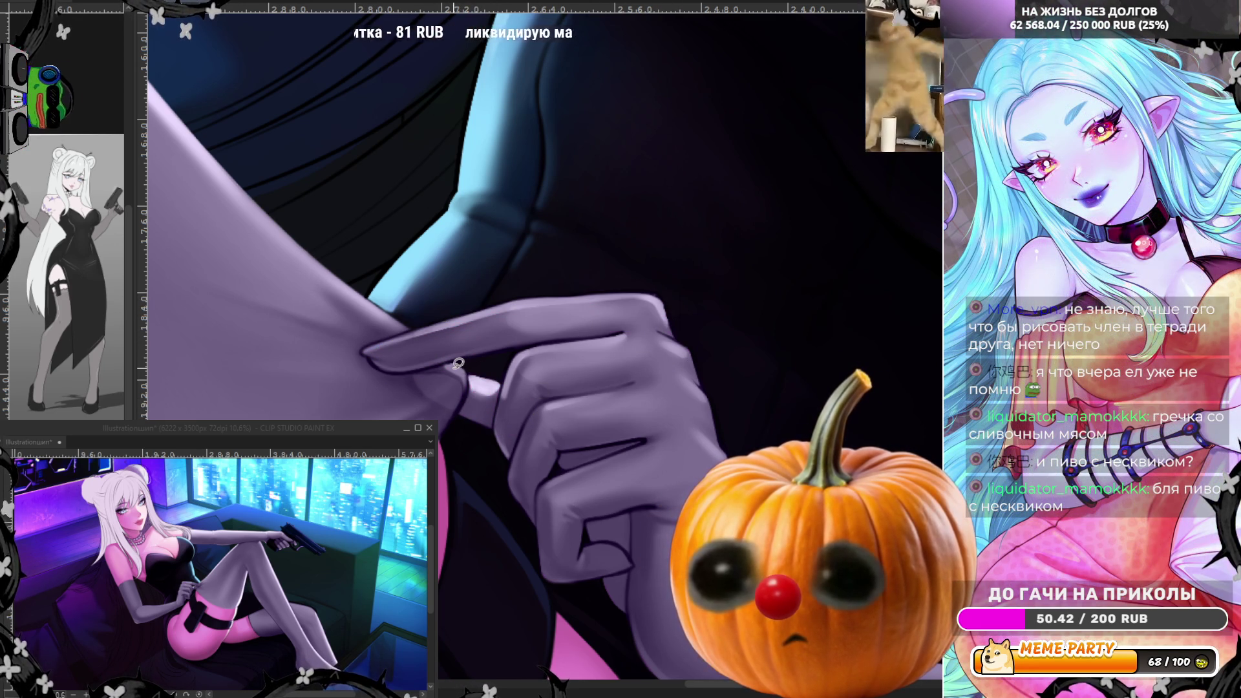
scroll(501, 285, down, 5)
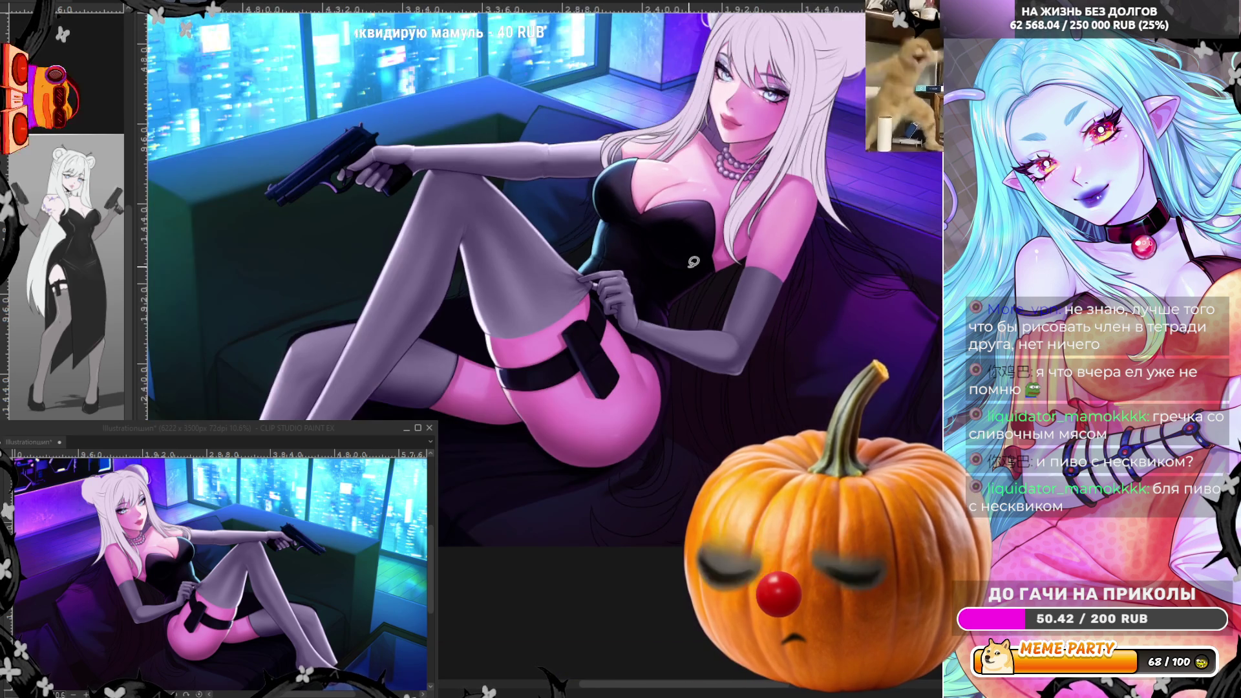
scroll(393, 350, up, 2)
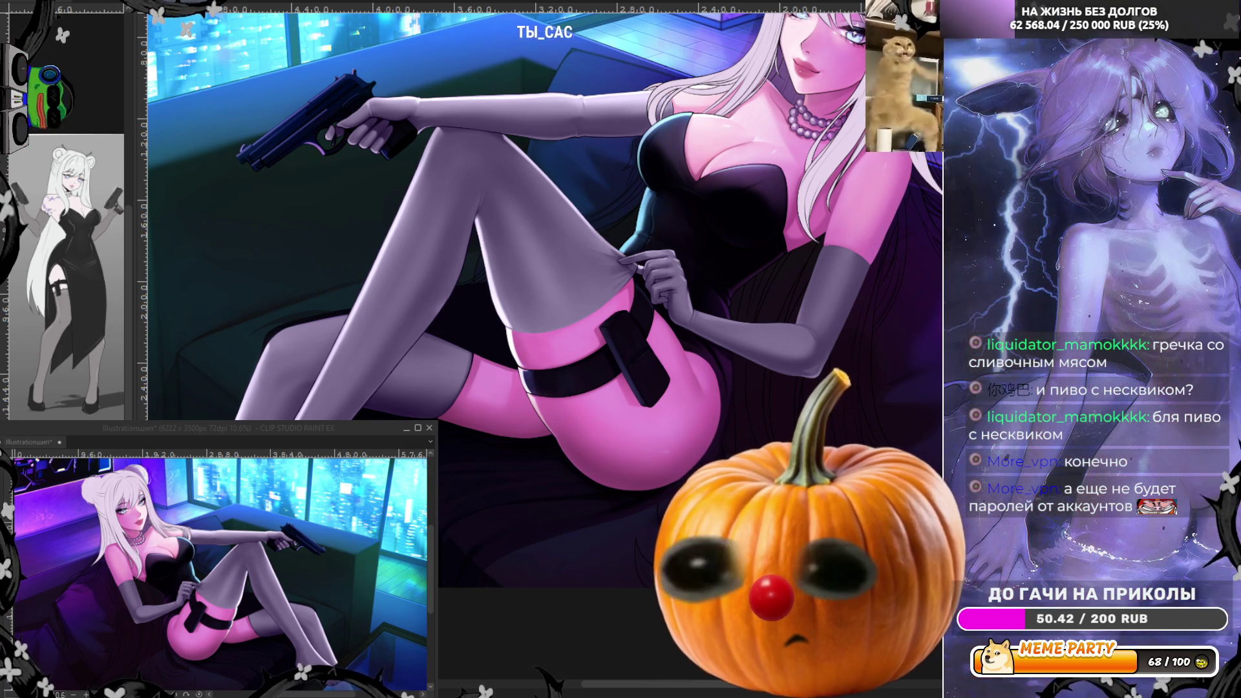
scroll(319, 374, up, 3)
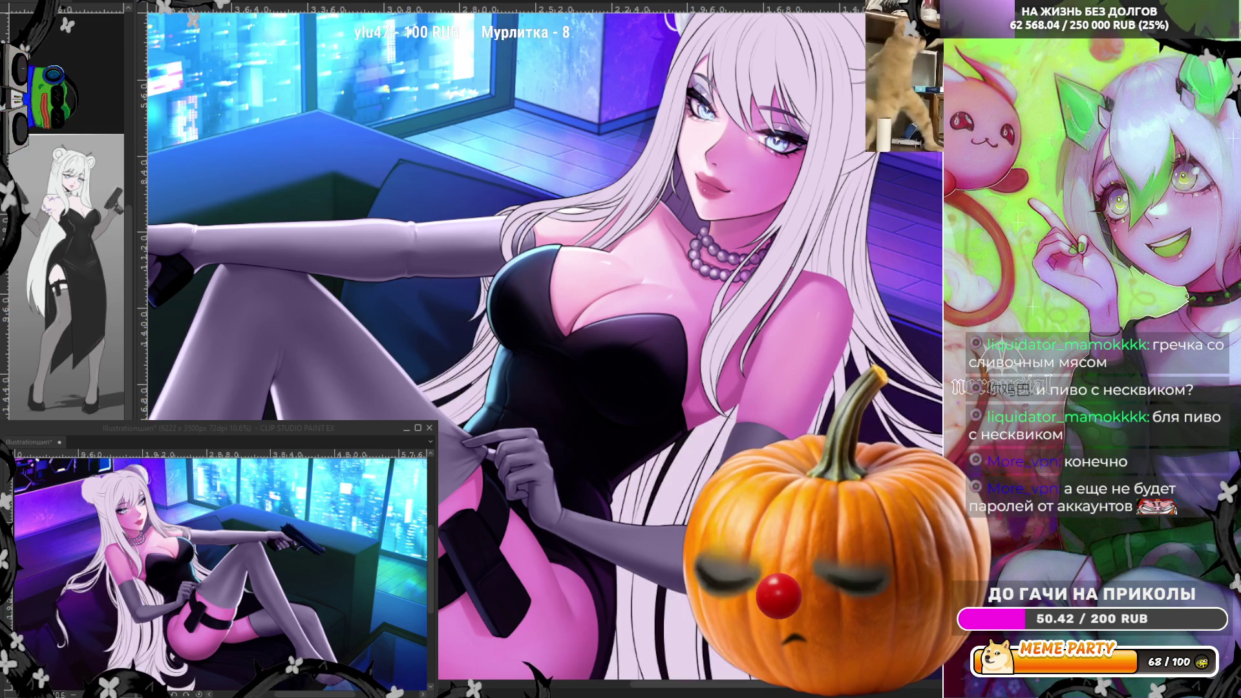
scroll(775, 343, down, 2)
scroll(569, 276, down, 2)
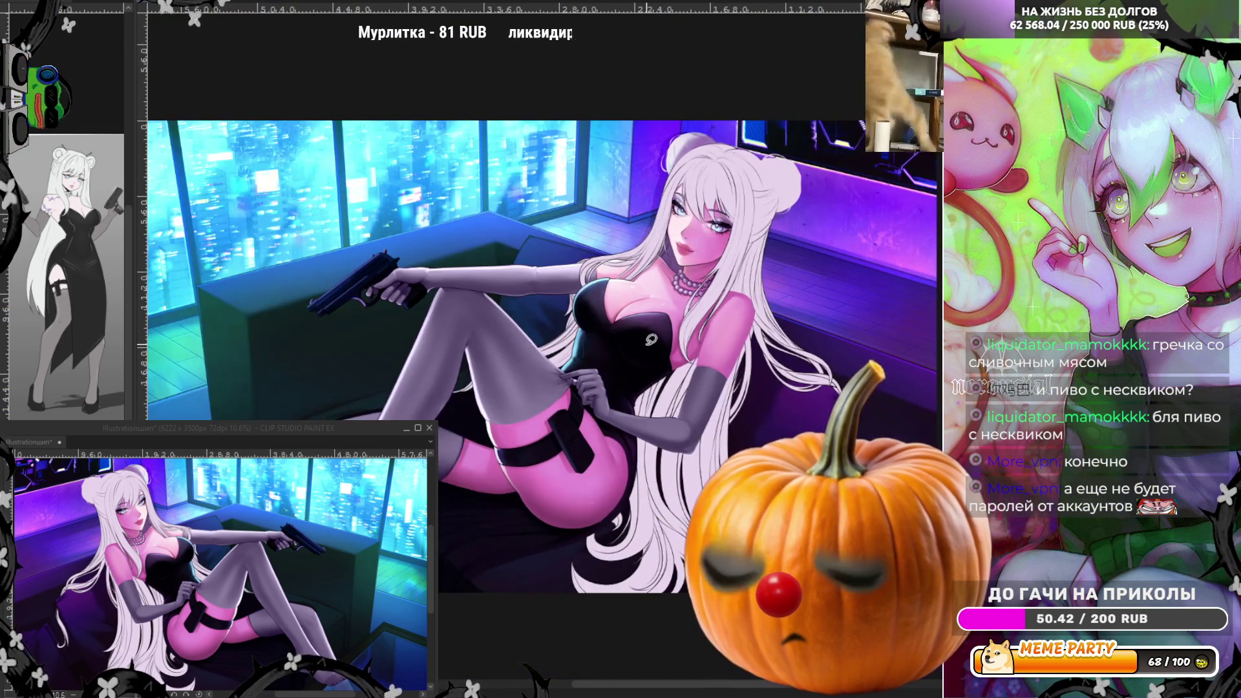
key(h)
scroll(586, 298, up, 1)
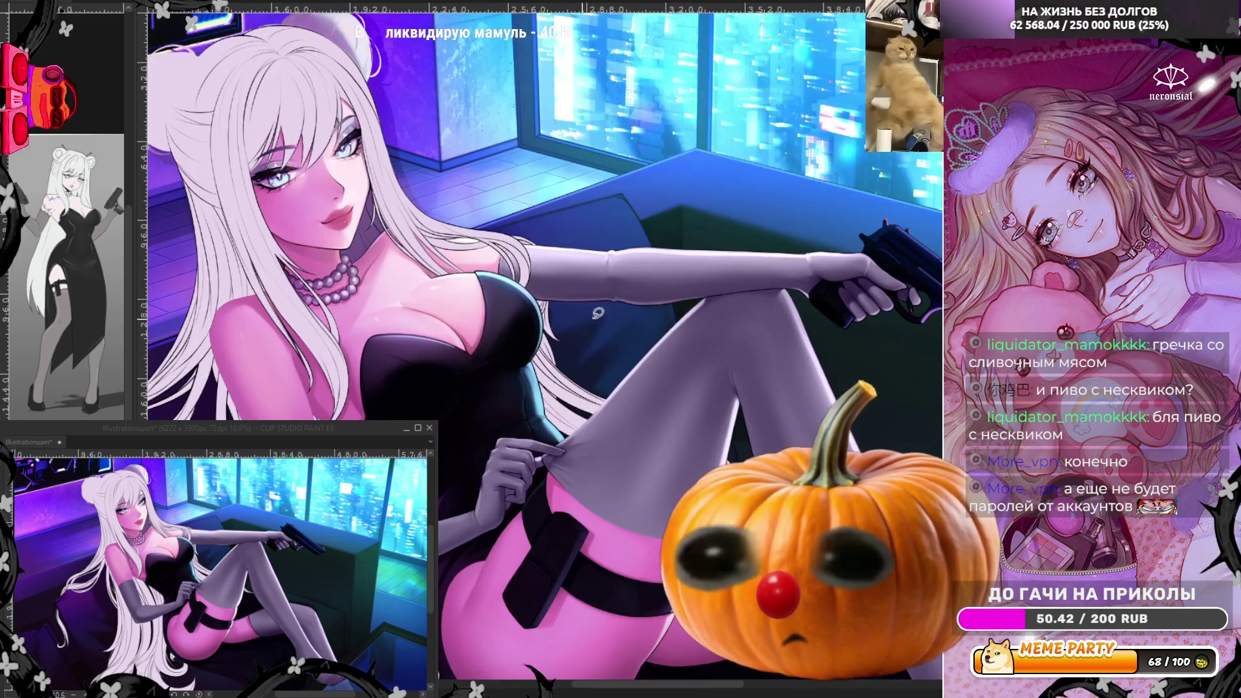
scroll(586, 298, up, 1)
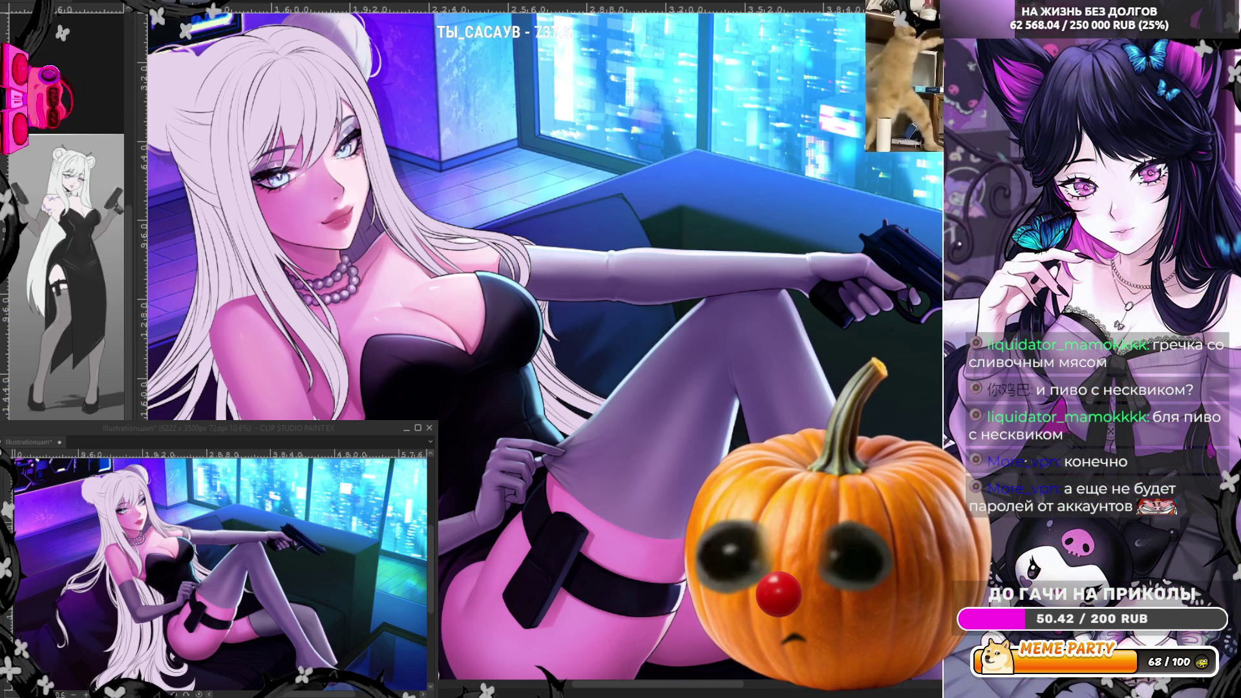
key(ctrl+minus)
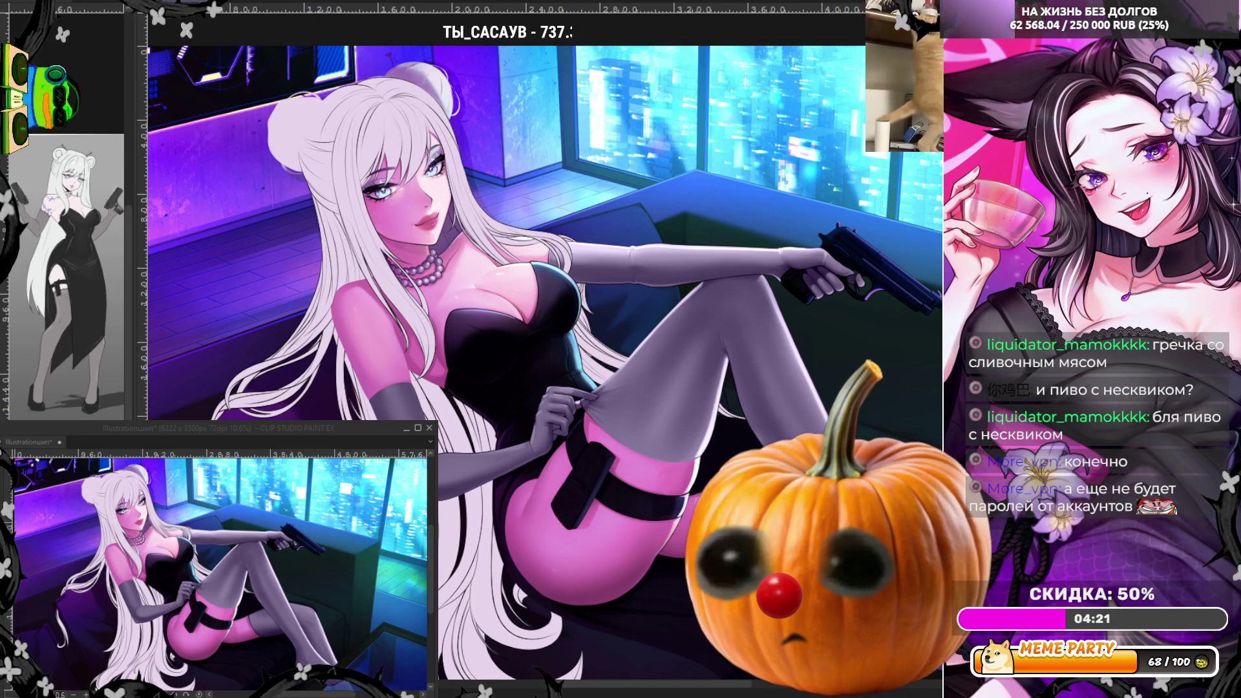
scroll(373, 128, up, 6)
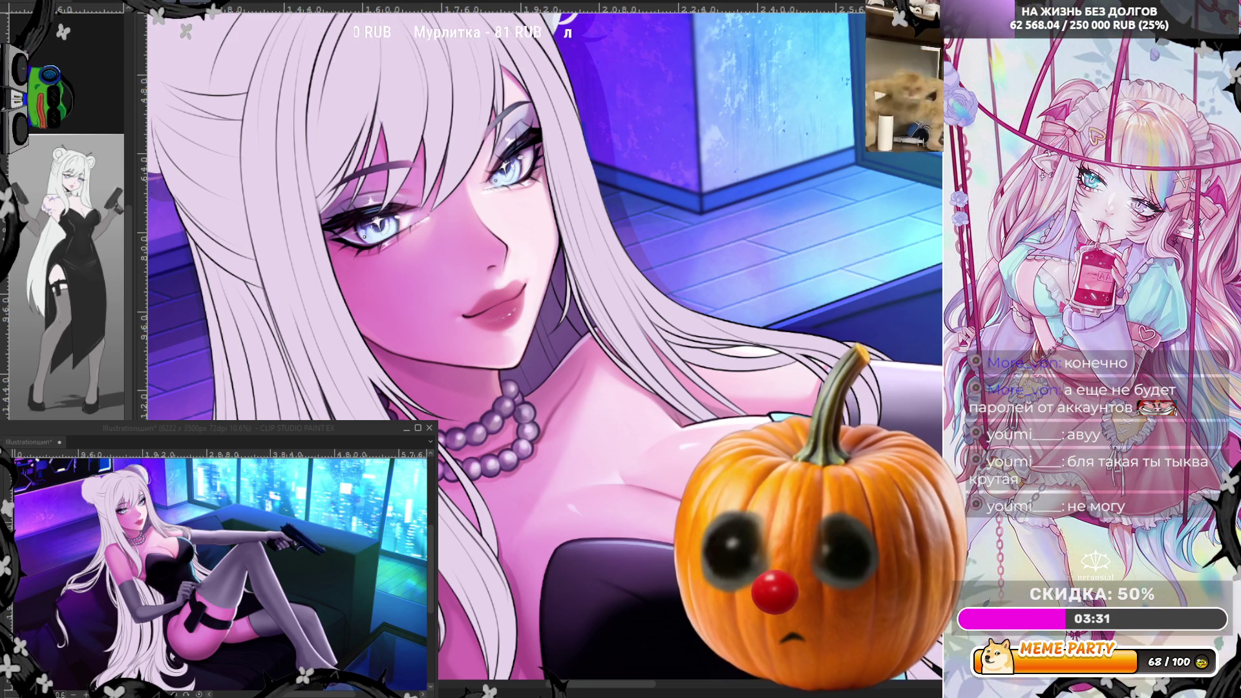
scroll(543, 349, down, 8)
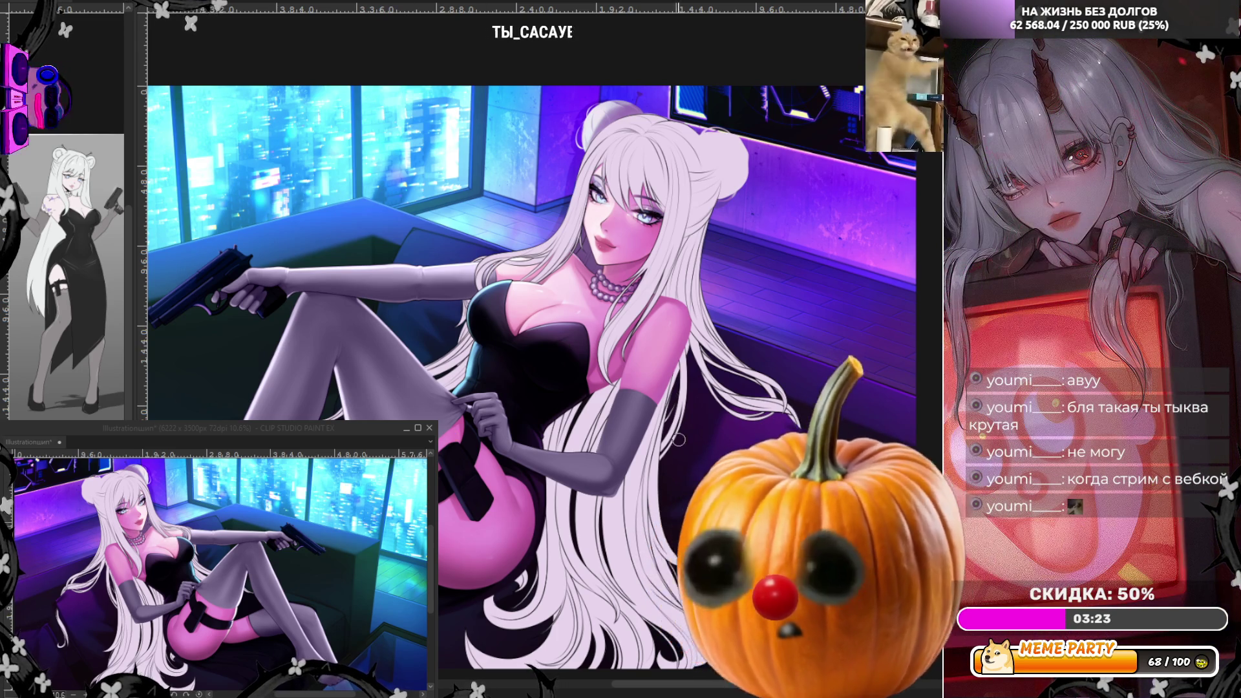
scroll(678, 440, up, 8)
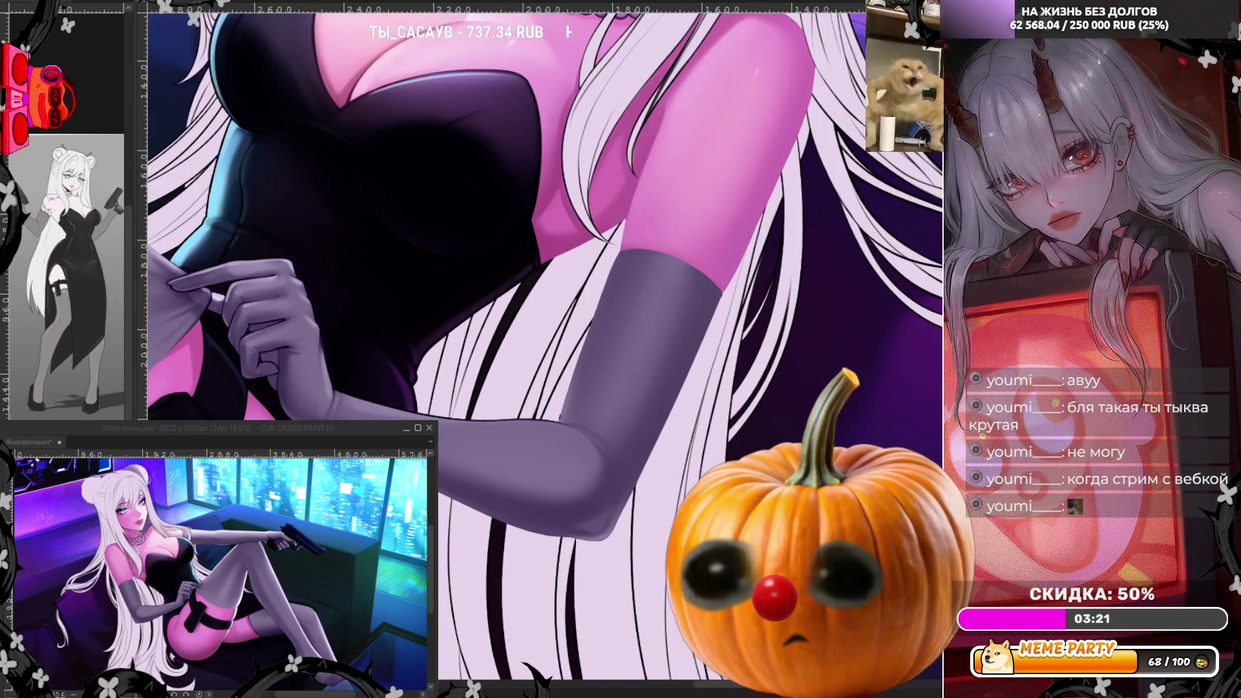
Check the arm in rotated, upright and mirrored views, then make the brush much larger
mouse_move(543, 259)
mouse_down()
mouse_move(581, 324)
mouse_move(569, 401)
mouse_move(530, 453)
mouse_up()
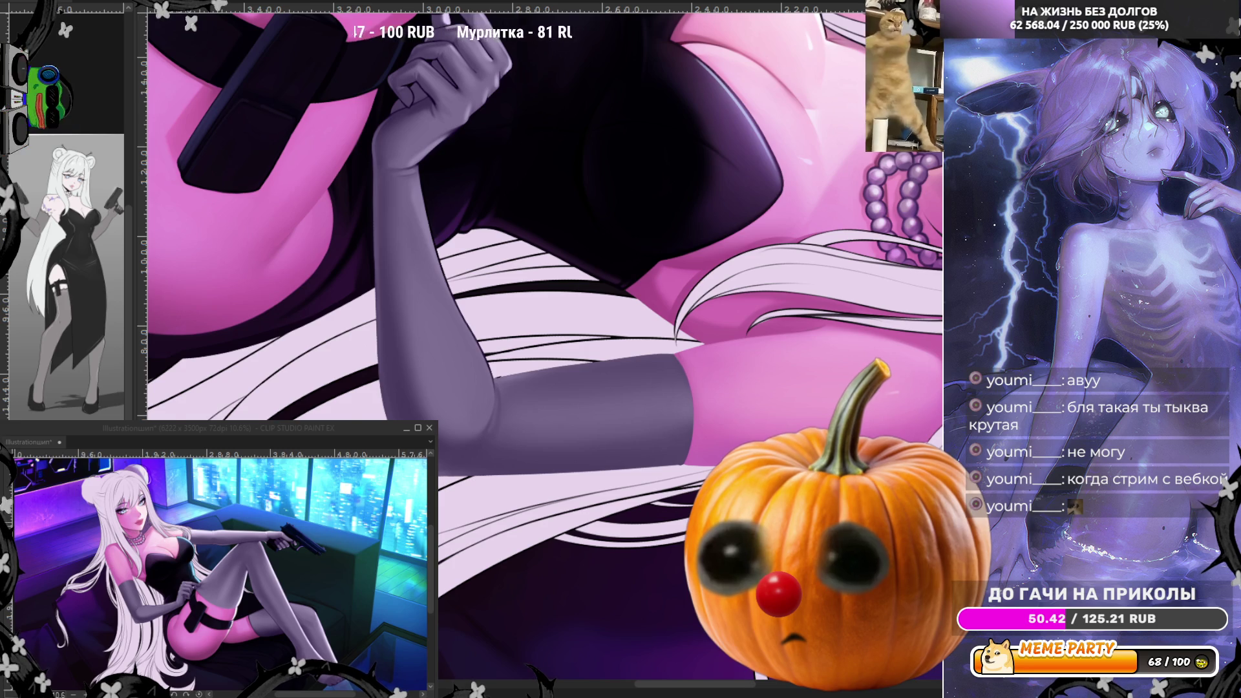
scroll(369, 170, up, 2)
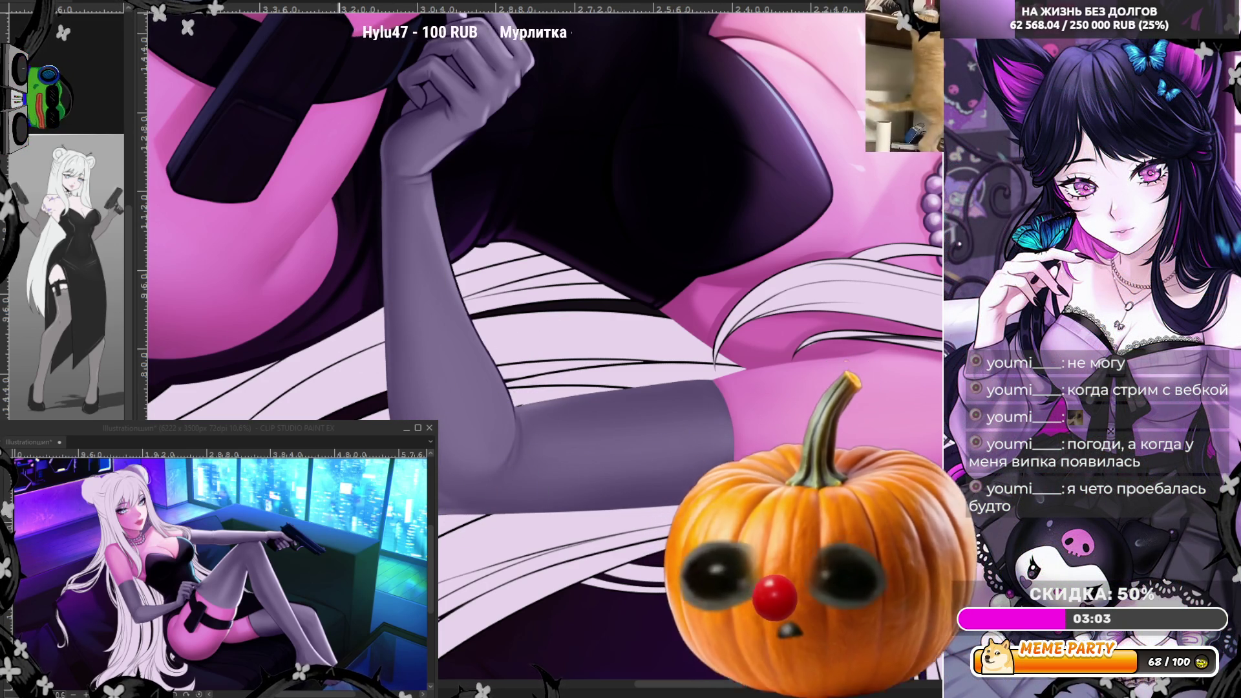
key(ctrl+@)
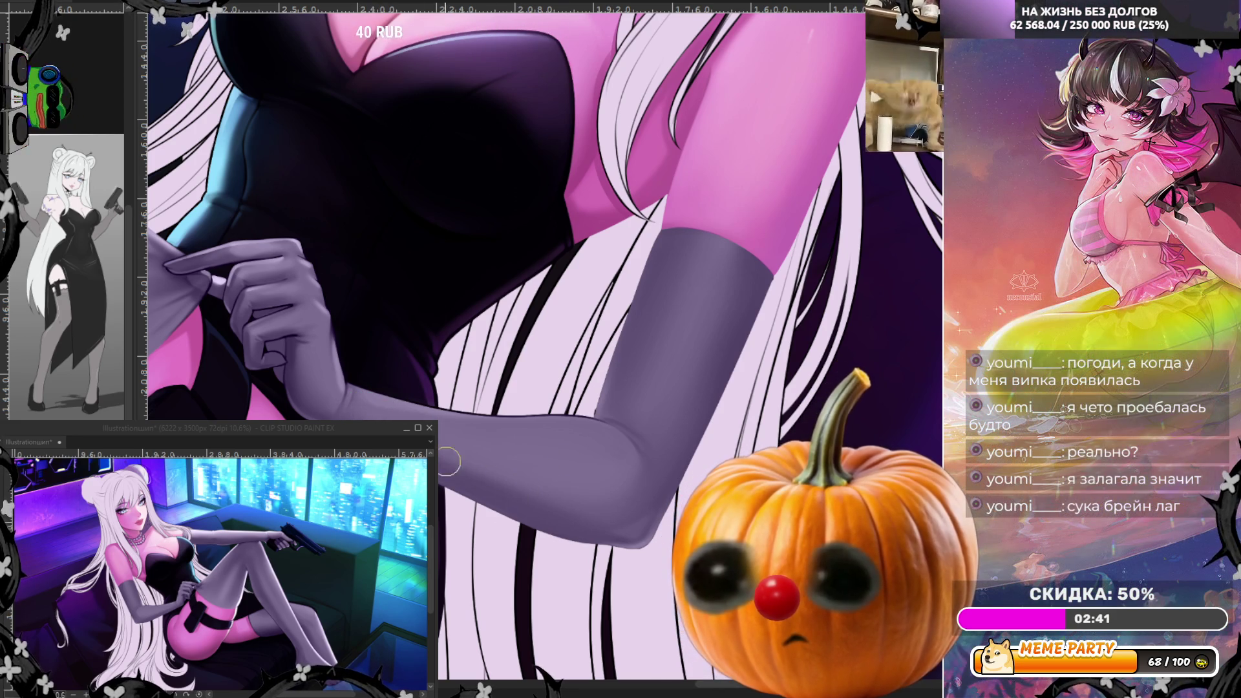
key(h)
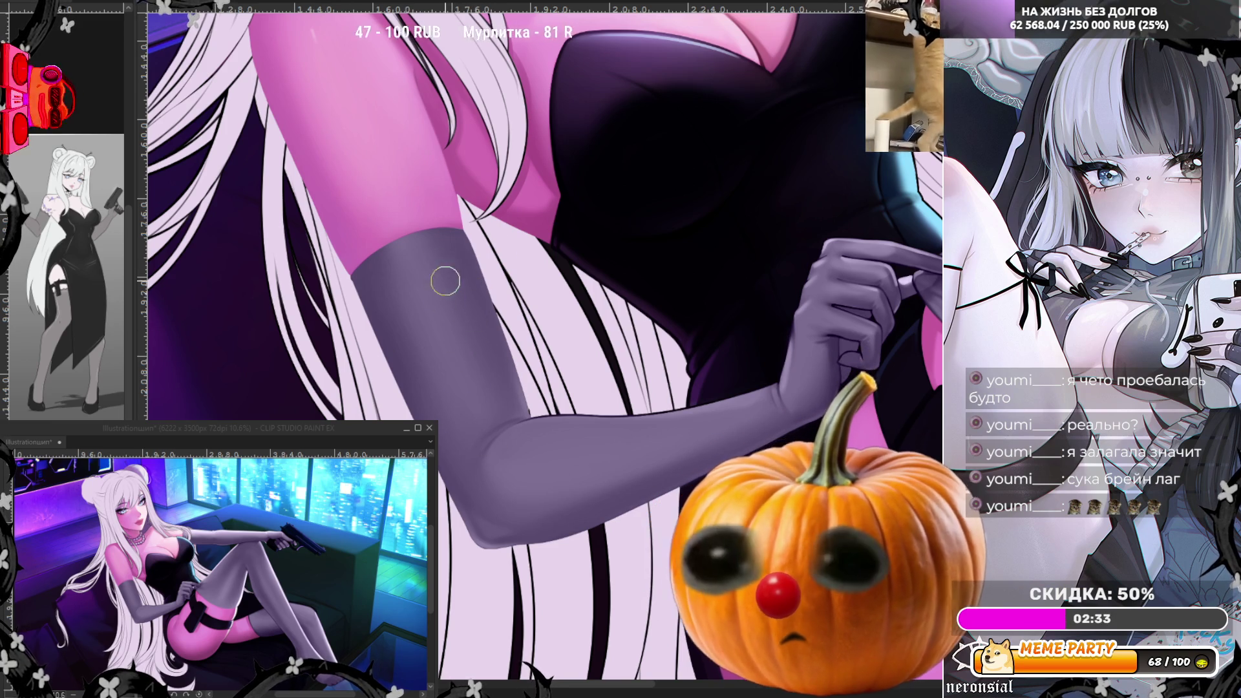
key(j)
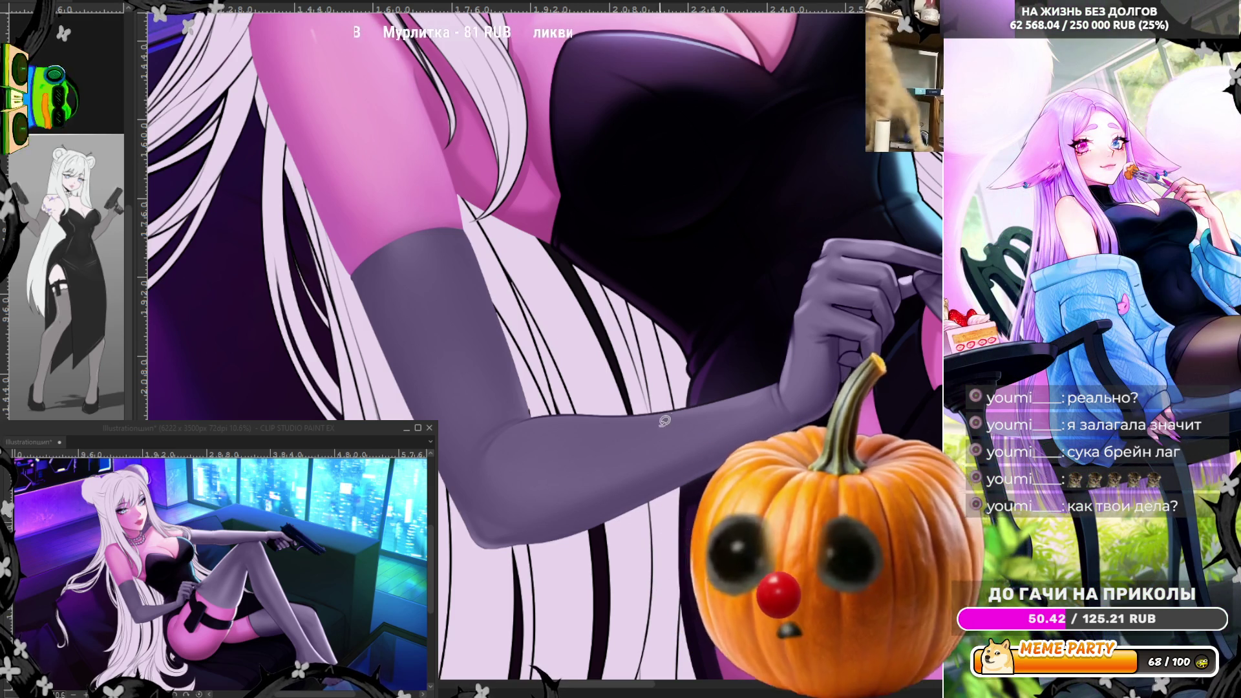
Paint a light curve on the gloved arm and lasso the forearm's upper edge for shading
mouse_move(675, 406)
mouse_down()
mouse_move(723, 393)
mouse_move(763, 360)
mouse_up()
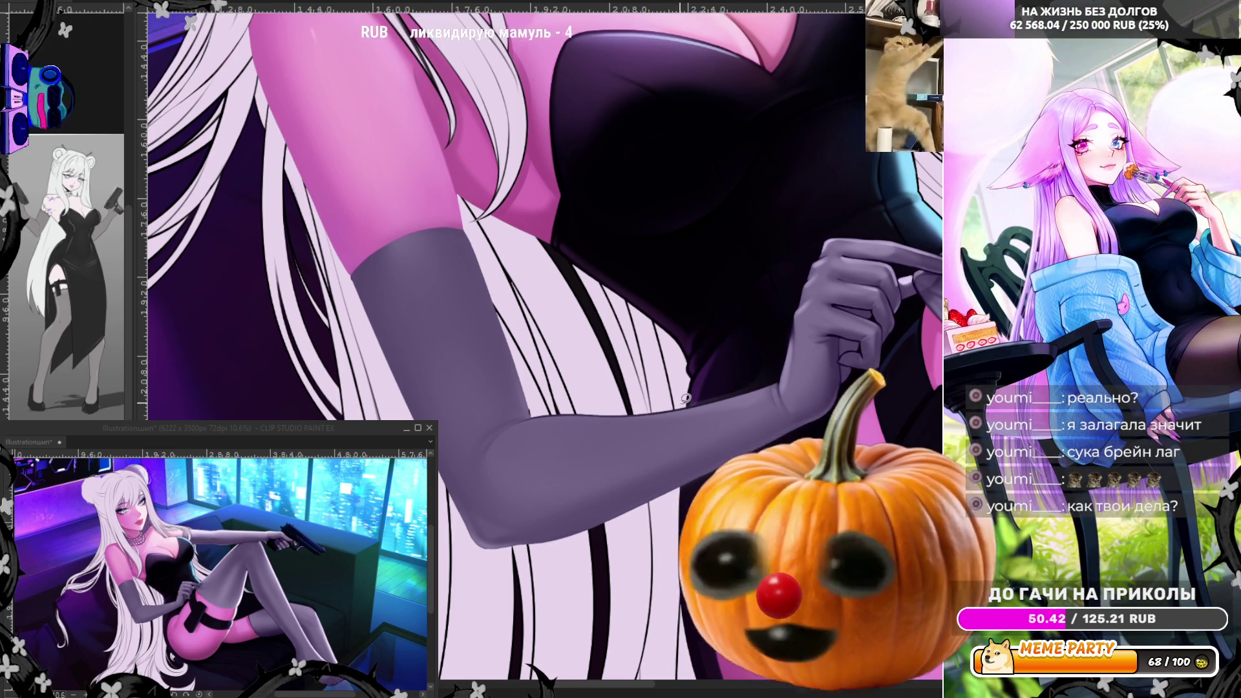
mouse_move(678, 405)
mouse_down()
mouse_move(769, 381)
mouse_move(776, 323)
mouse_move(743, 278)
mouse_move(646, 261)
mouse_move(585, 312)
mouse_up()
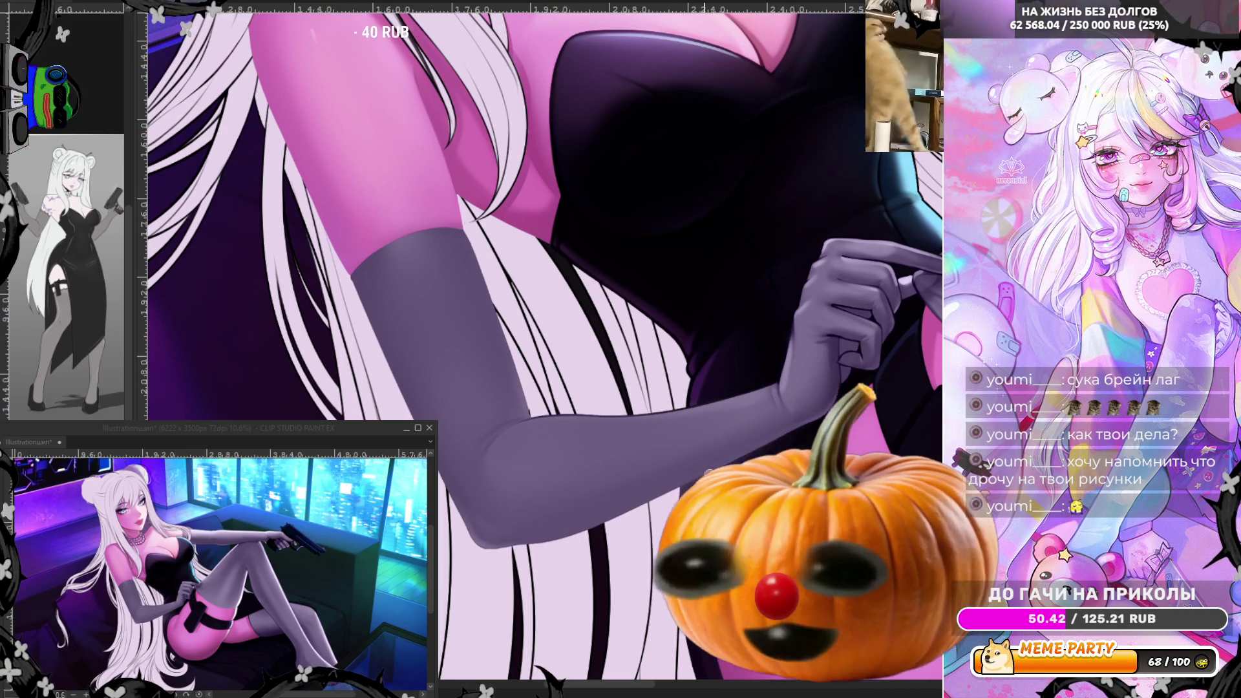
drag(817, 422, 616, 641)
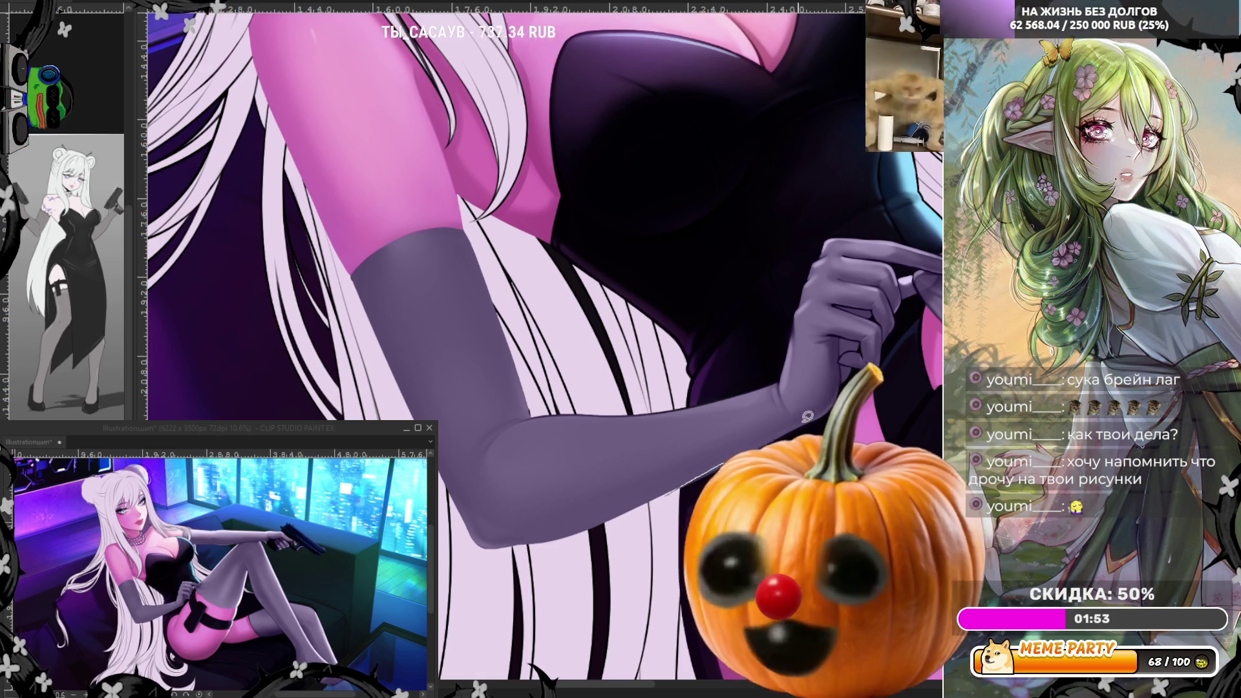
drag(683, 486, 809, 419)
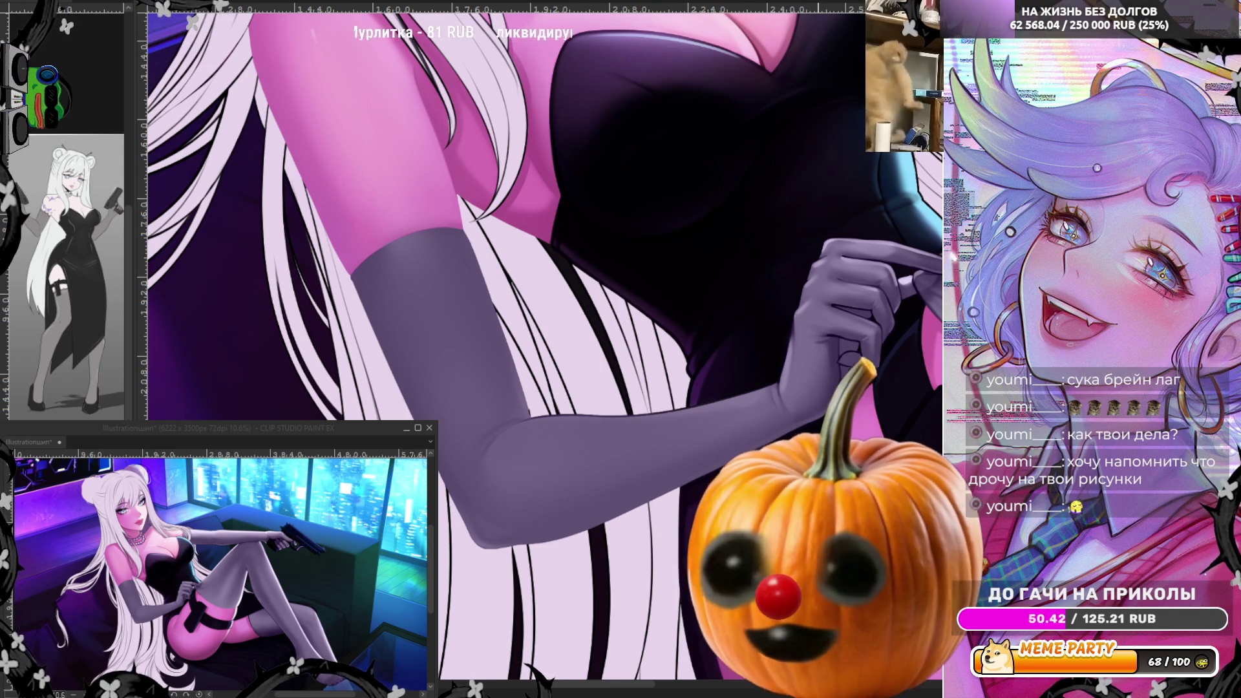
scroll(542, 349, down, 3)
Zoom in and paint a thin light line in two strokes along the stocking's top edge
scroll(817, 328, up, 3)
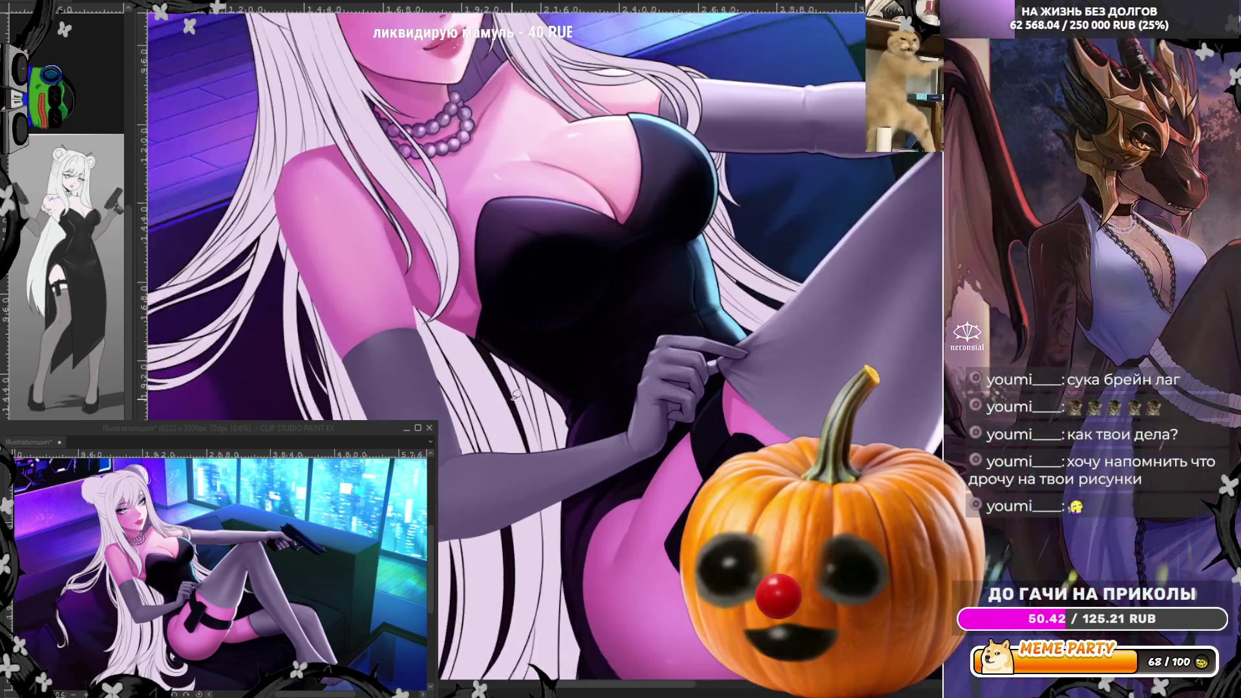
scroll(582, 420, up, 2)
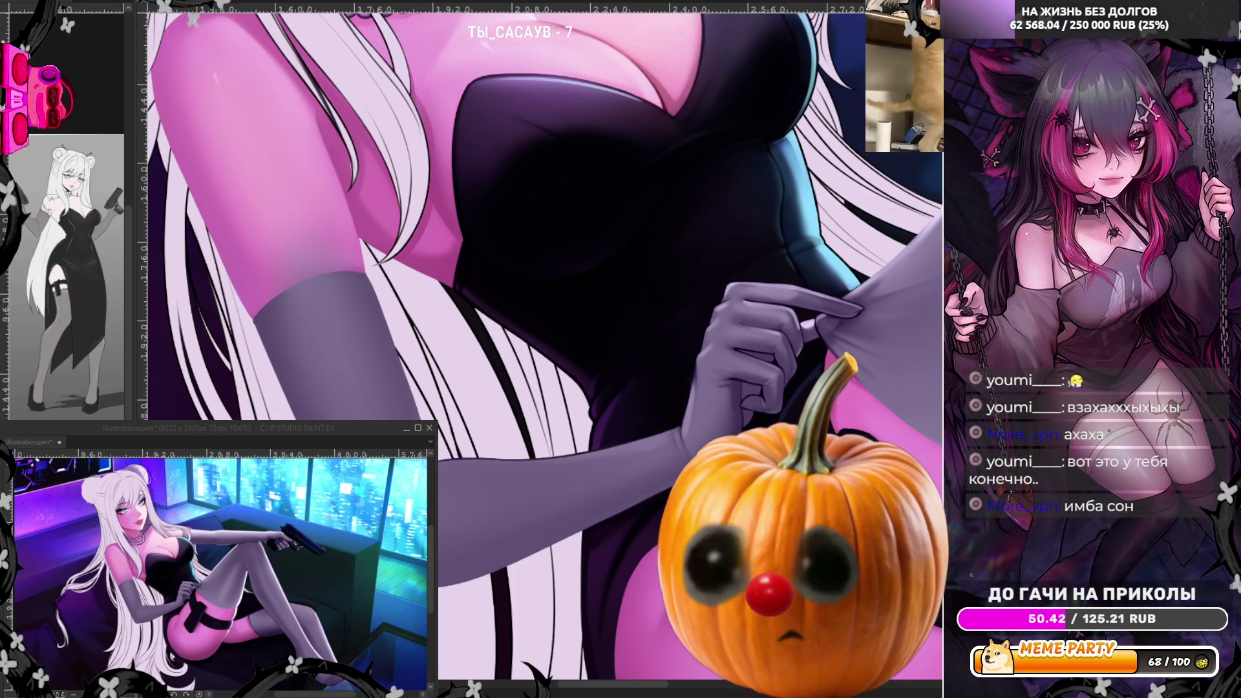
drag(253, 318, 365, 250)
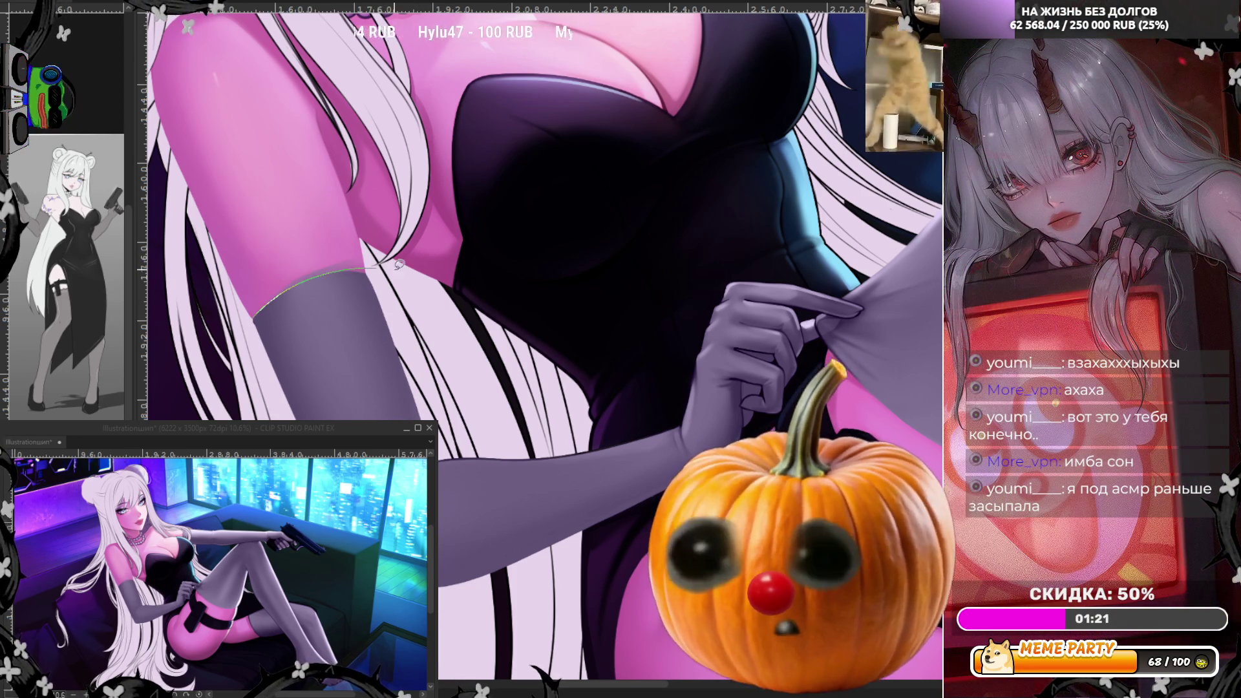
drag(288, 285, 400, 278)
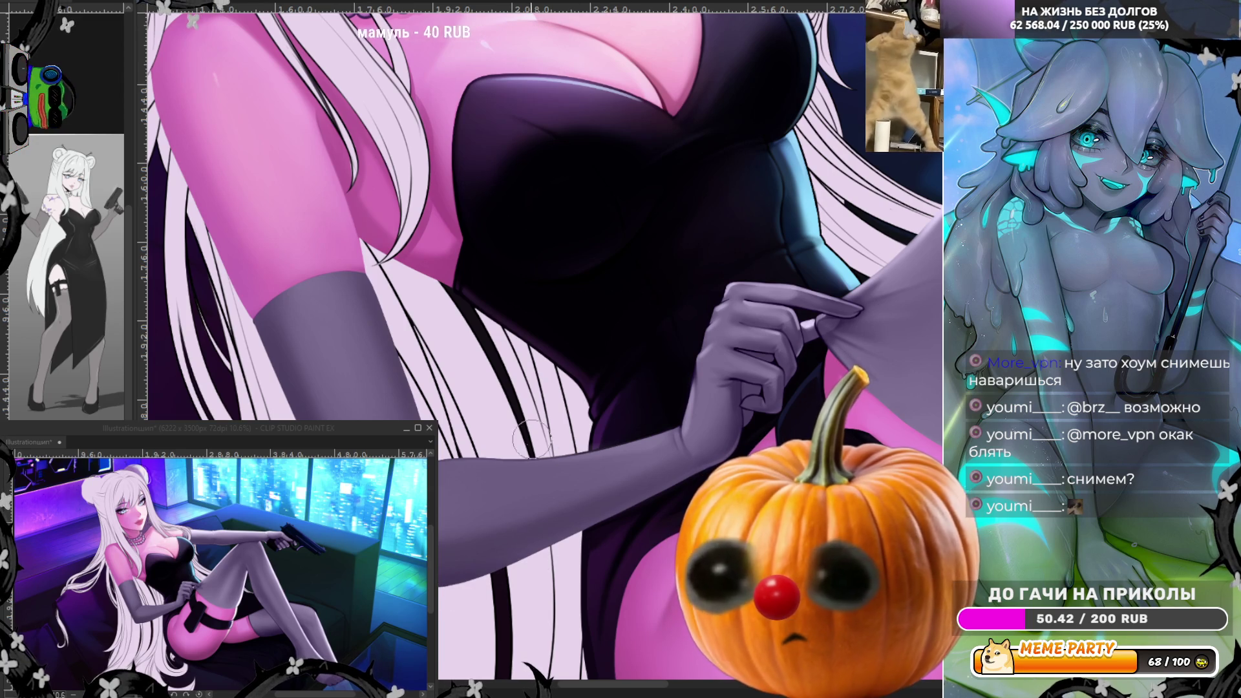
Mirror the view, sample the lavender glove colour from the arm, and pan with the horizontal scrollbar
key(h)
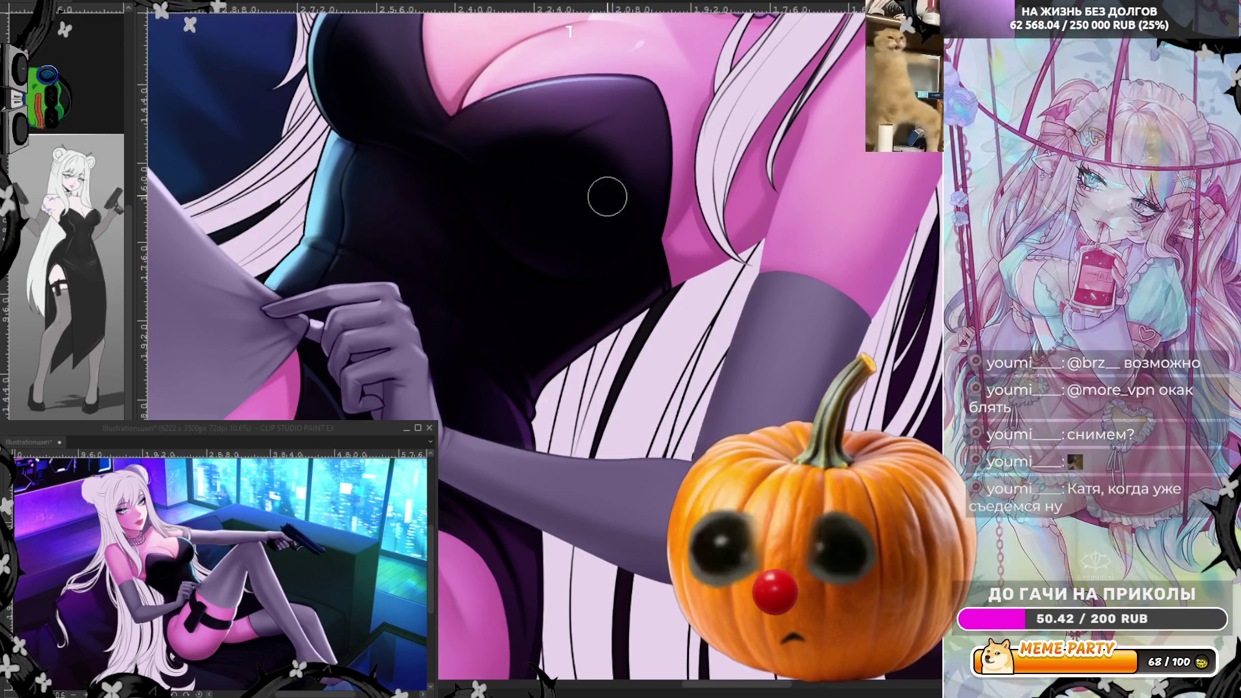
scroll(693, 359, right, 3)
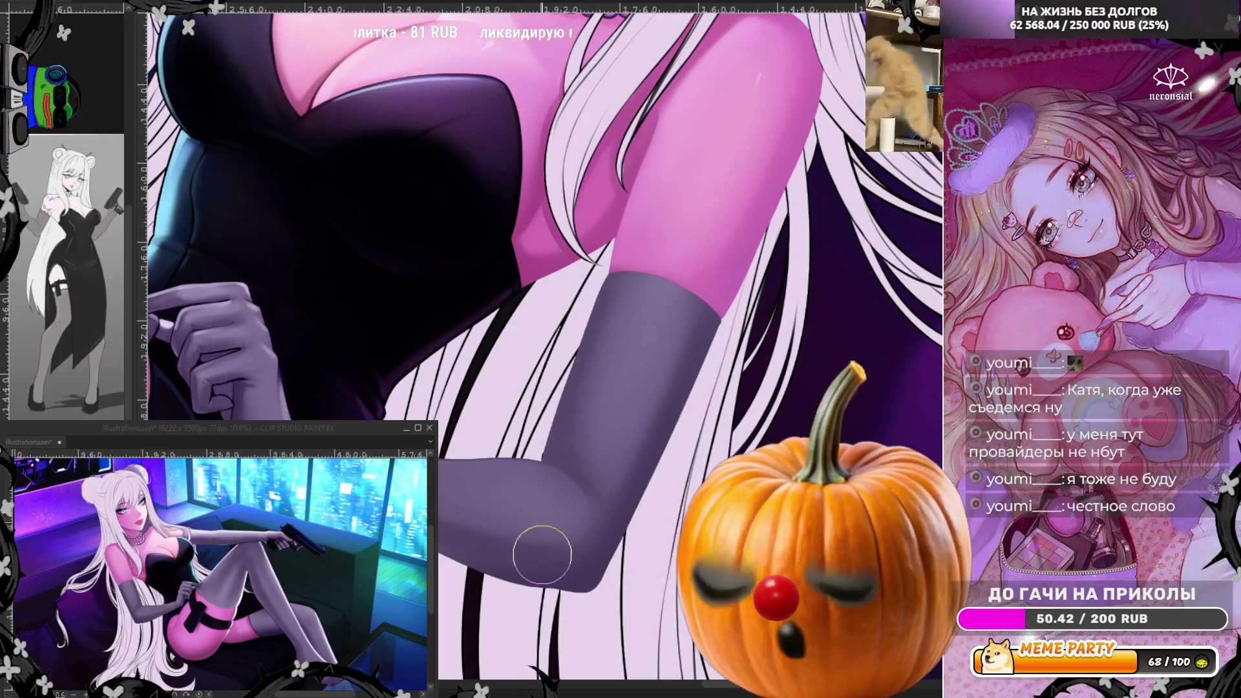
alt+click(573, 560)
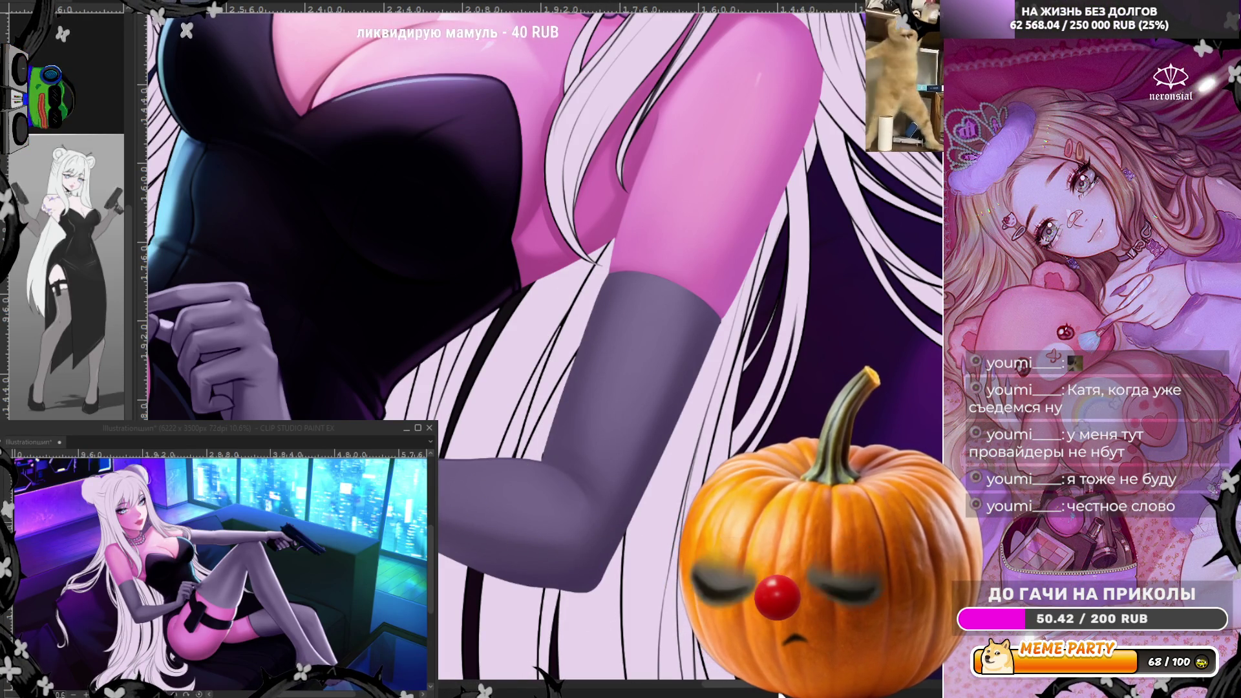
drag(761, 689, 747, 689)
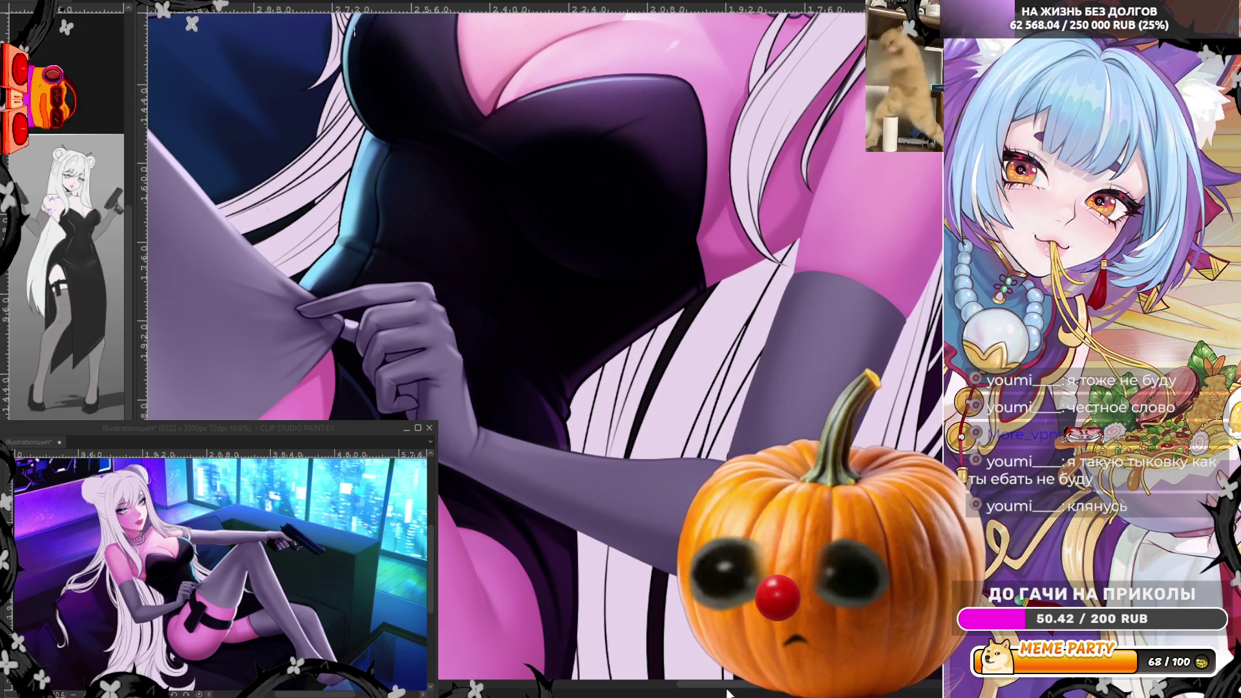
drag(744, 689, 752, 688)
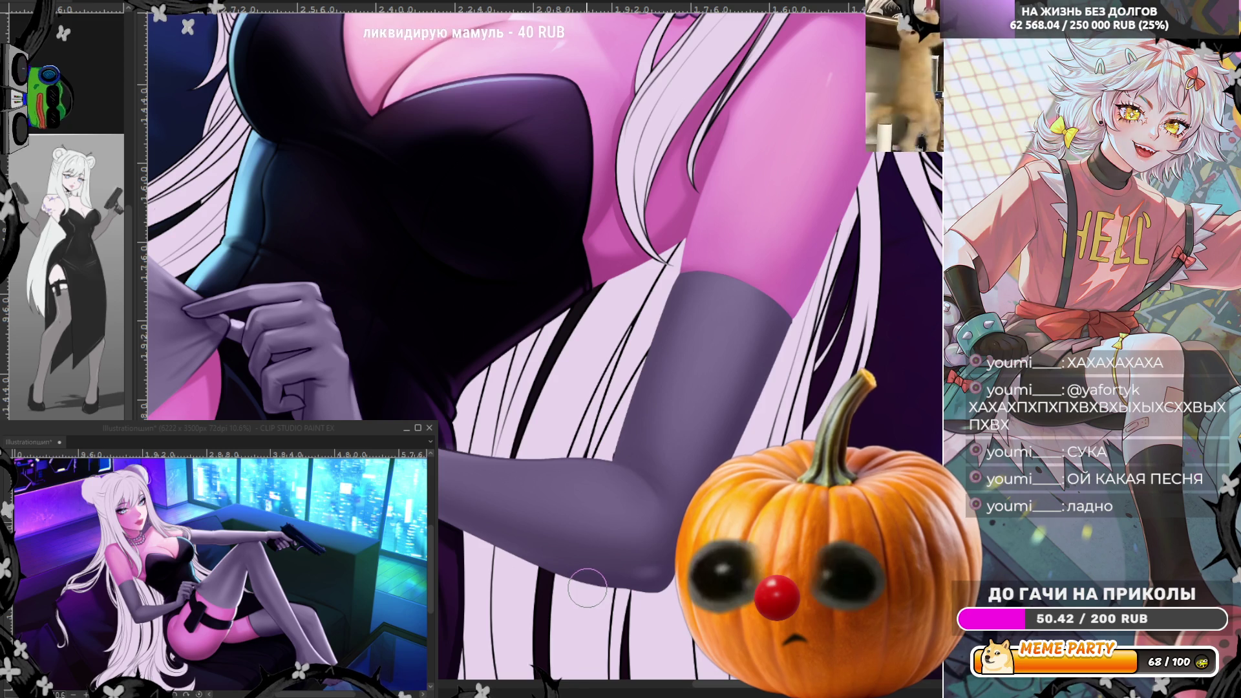
scroll(791, 245, down, 4)
scroll(791, 245, down, 2)
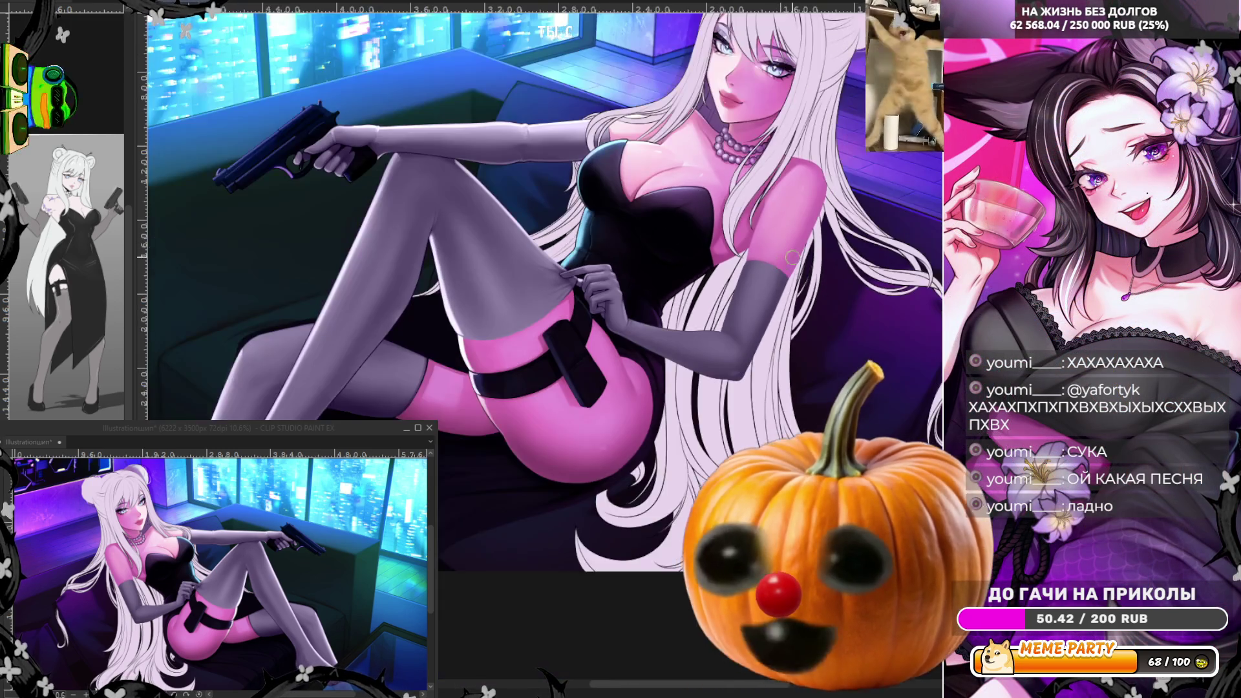
scroll(791, 318, up, 8)
scroll(791, 318, up, 2)
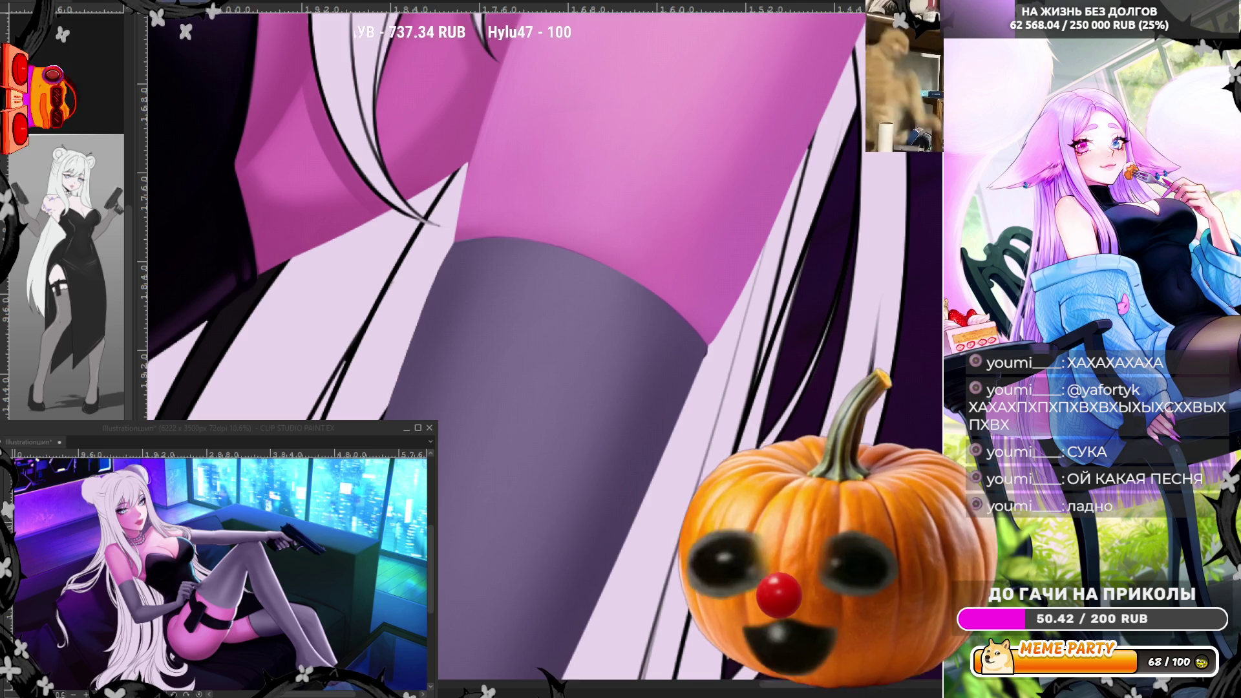
scroll(636, 333, up, 1)
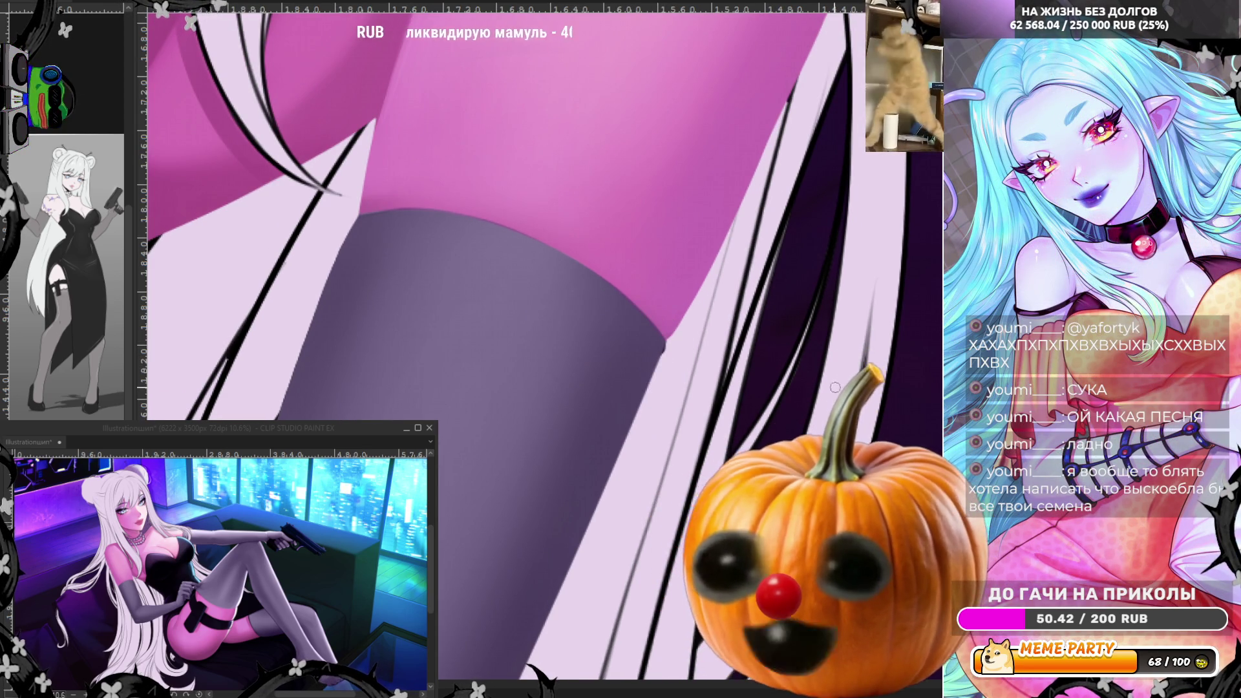
scroll(822, 285, down, 3)
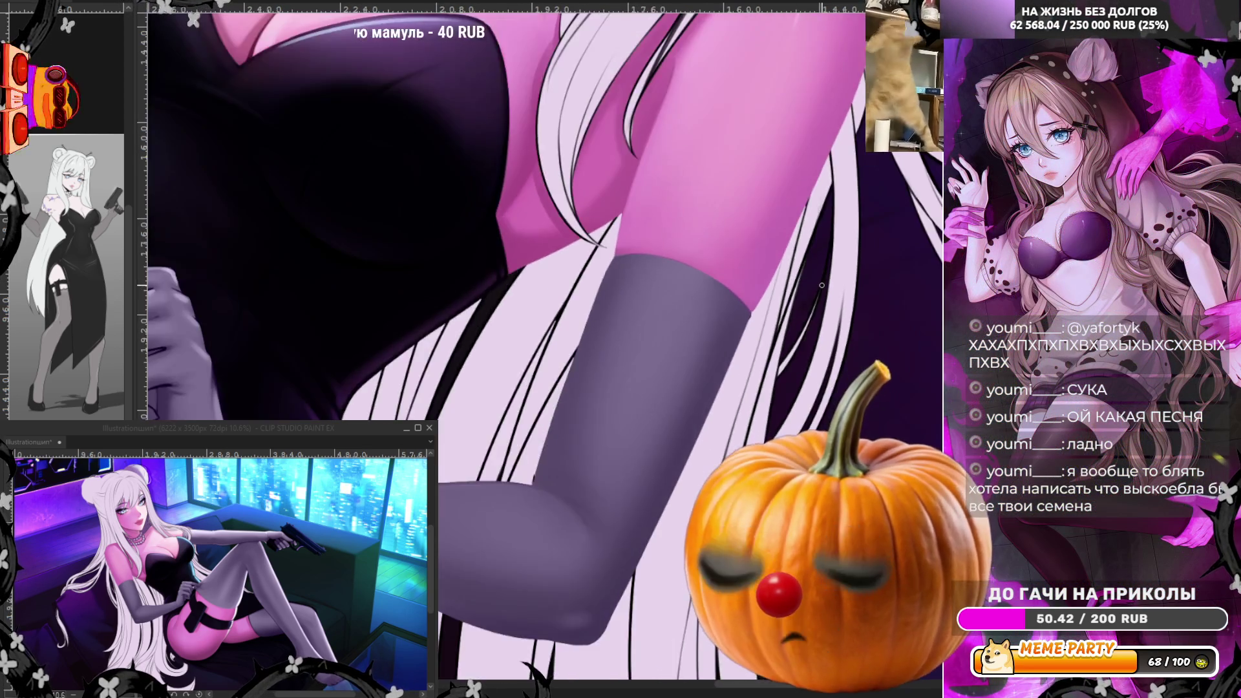
scroll(821, 285, down, 4)
scroll(808, 290, up, 3)
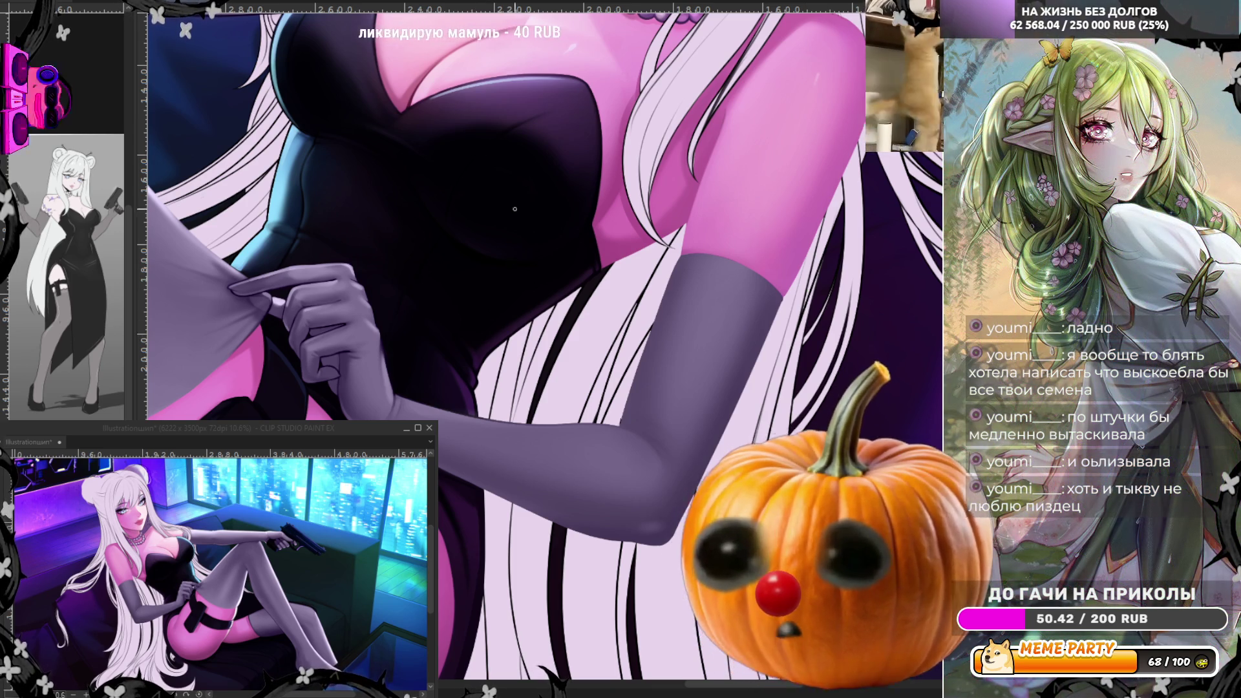
scroll(515, 209, down, 5)
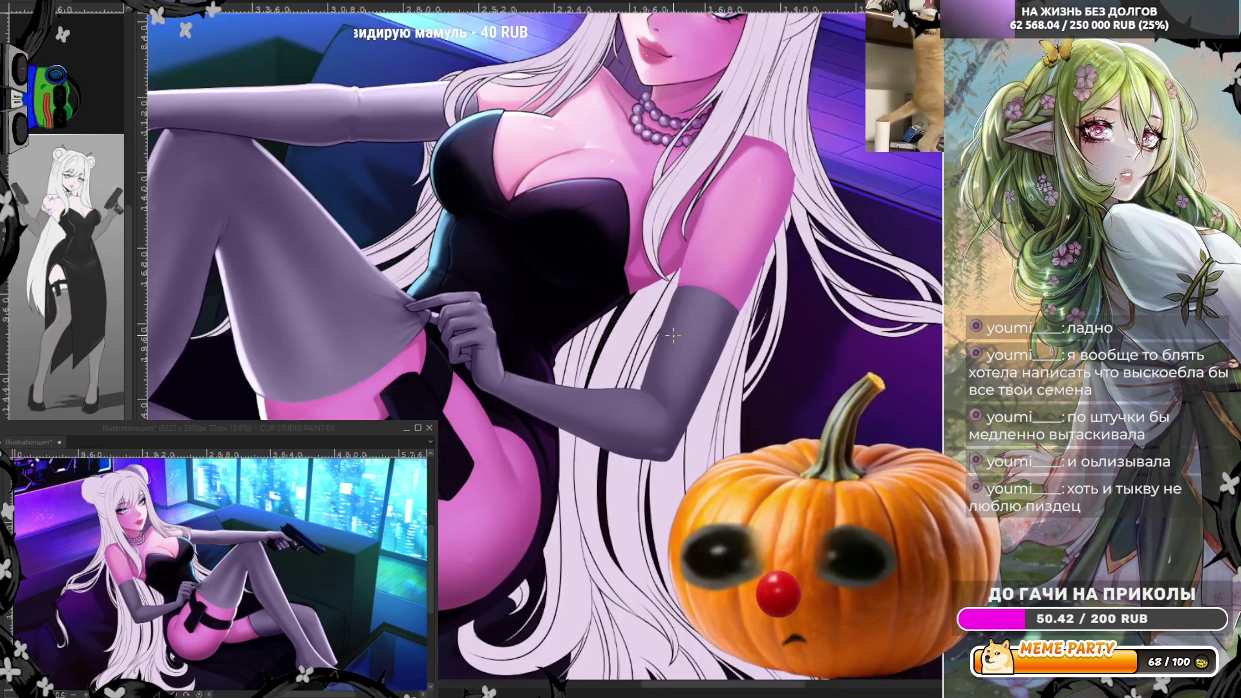
Paint softer shading and sheen on the raised thigh's stocking, mirroring the view twice to check
scroll(388, 292, up, 2)
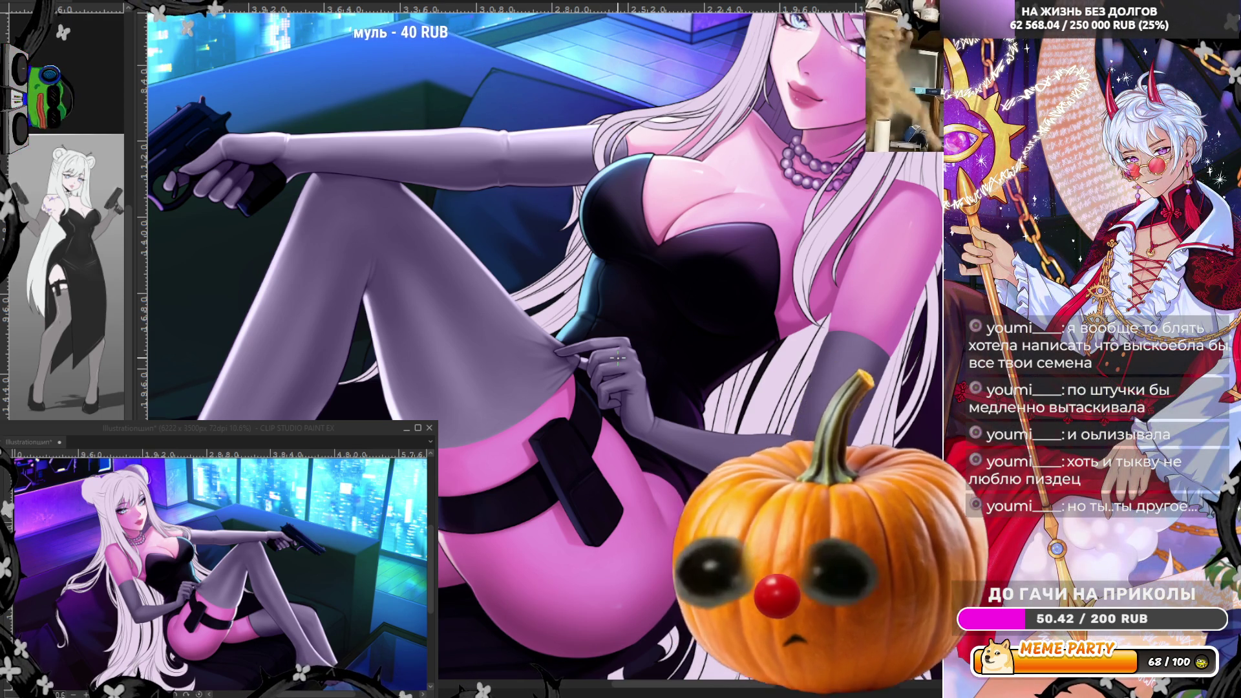
scroll(605, 358, down, 3)
scroll(482, 389, up, 4)
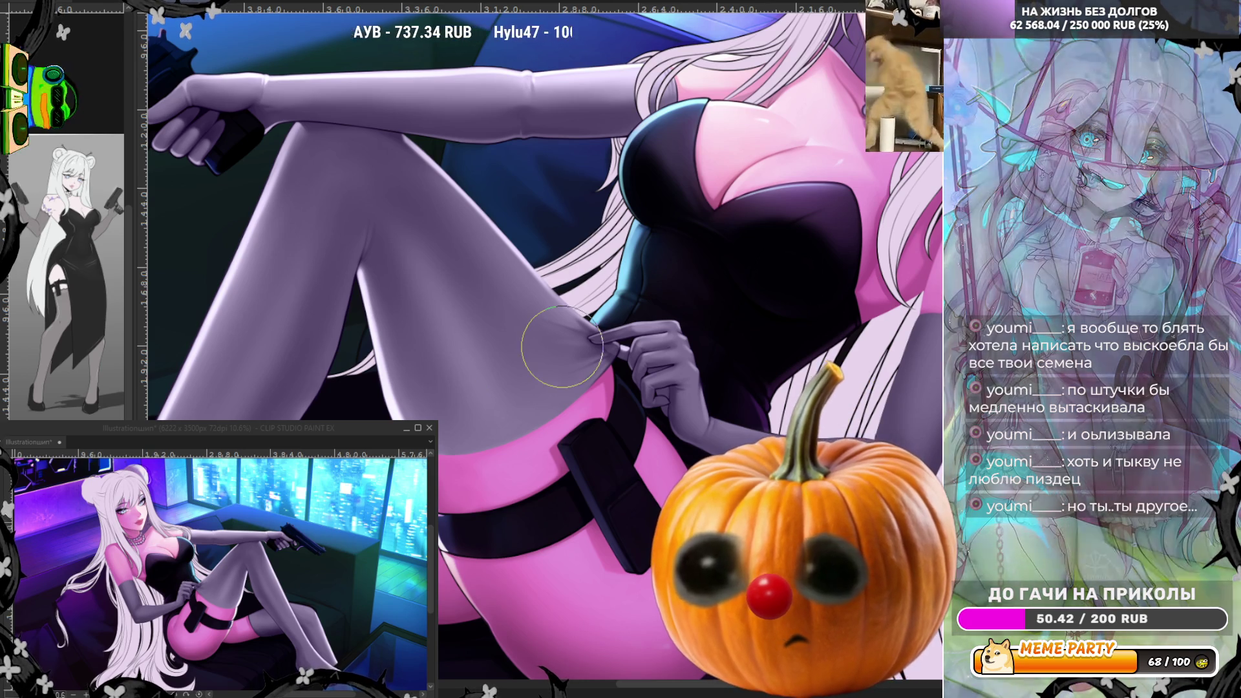
scroll(511, 371, up, 1)
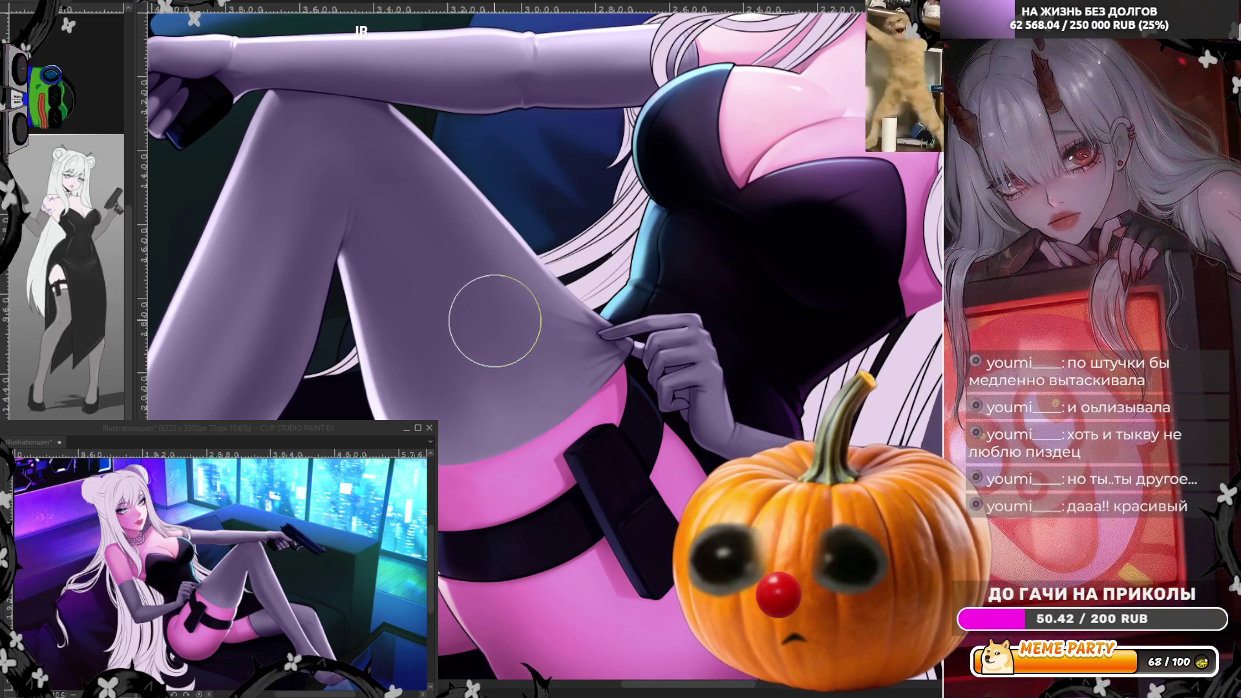
key(h)
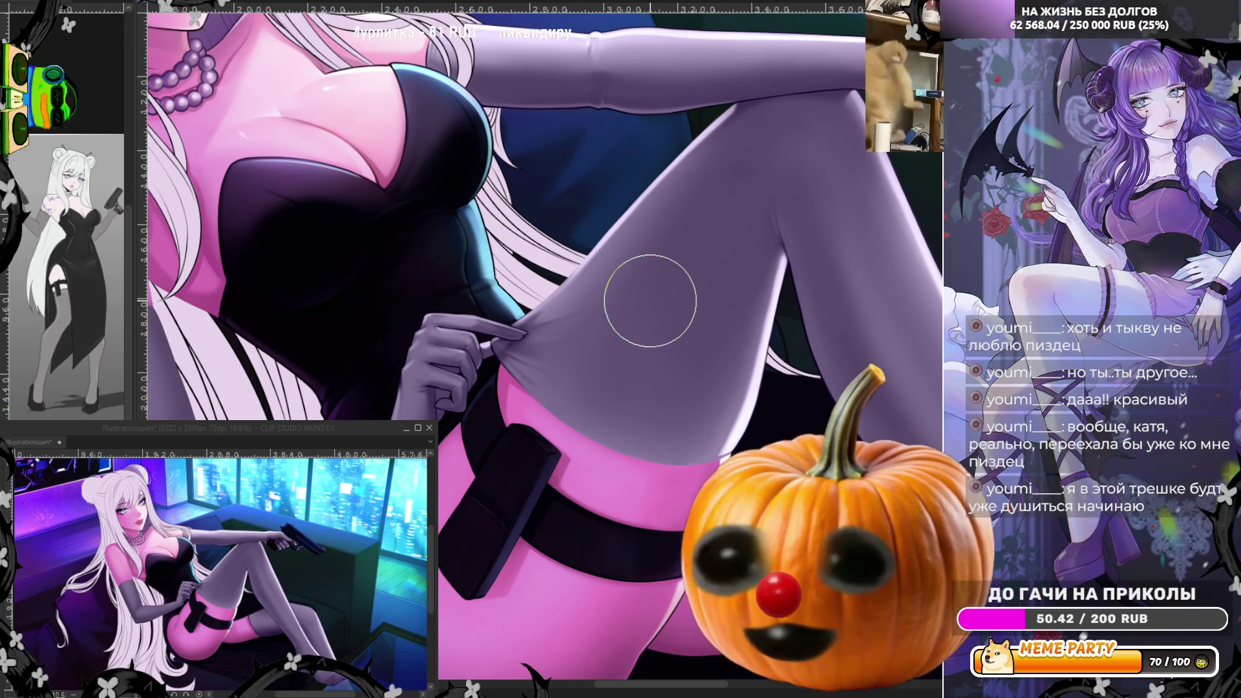
scroll(649, 301, down, 2)
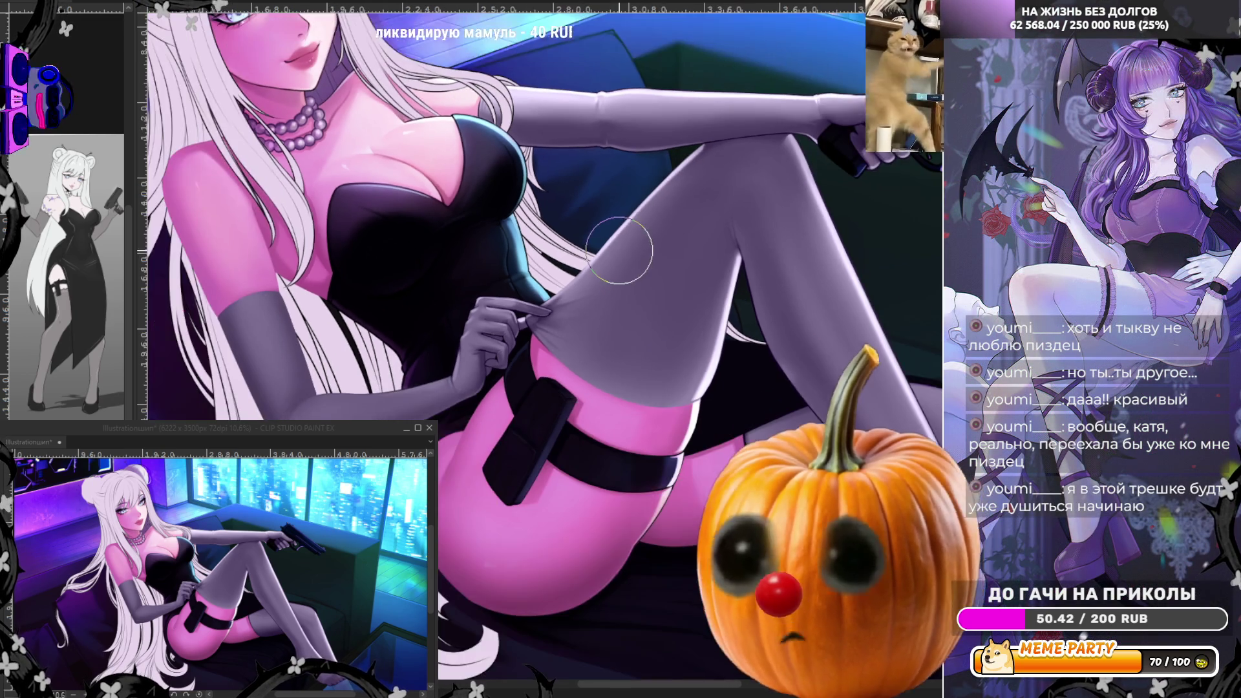
scroll(823, 225, up, 2)
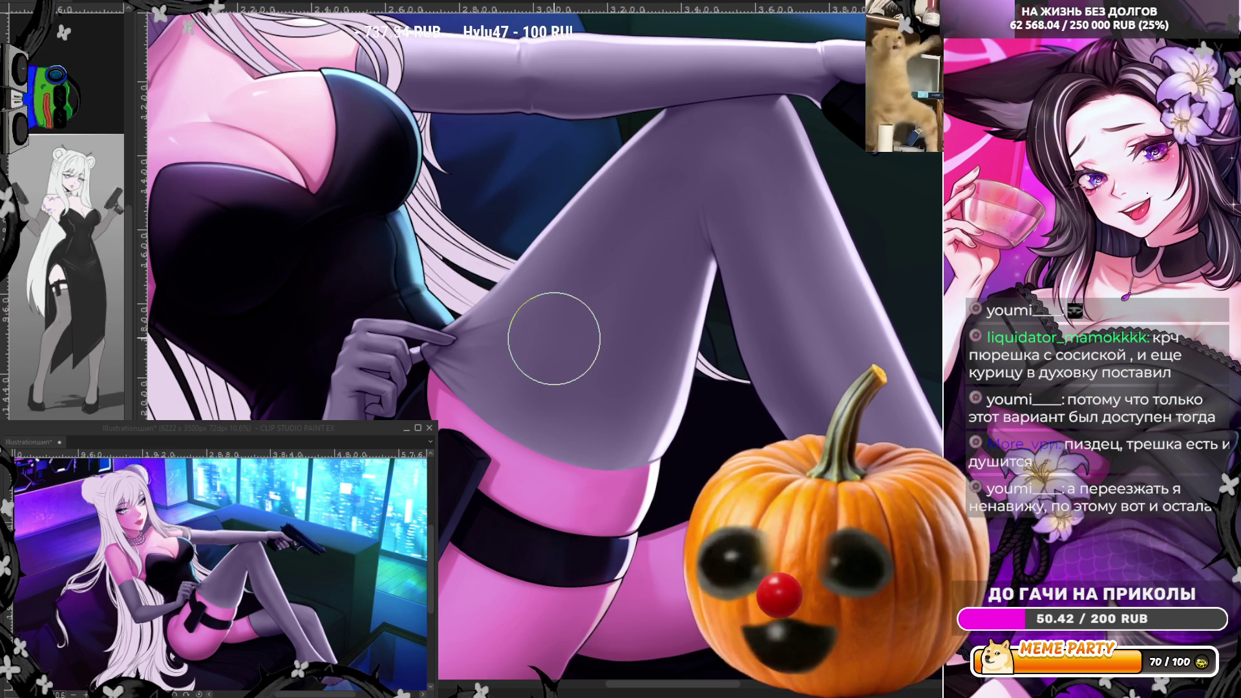
scroll(562, 317, down, 4)
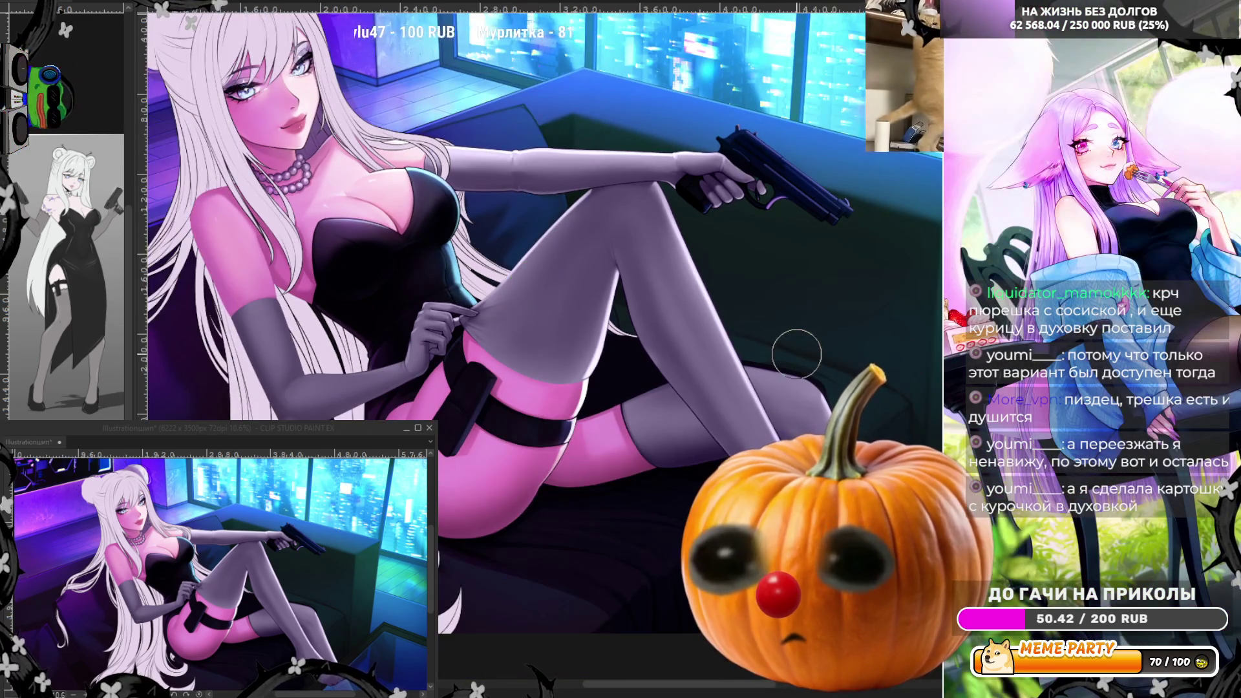
scroll(810, 356, up, 3)
scroll(796, 353, up, 1)
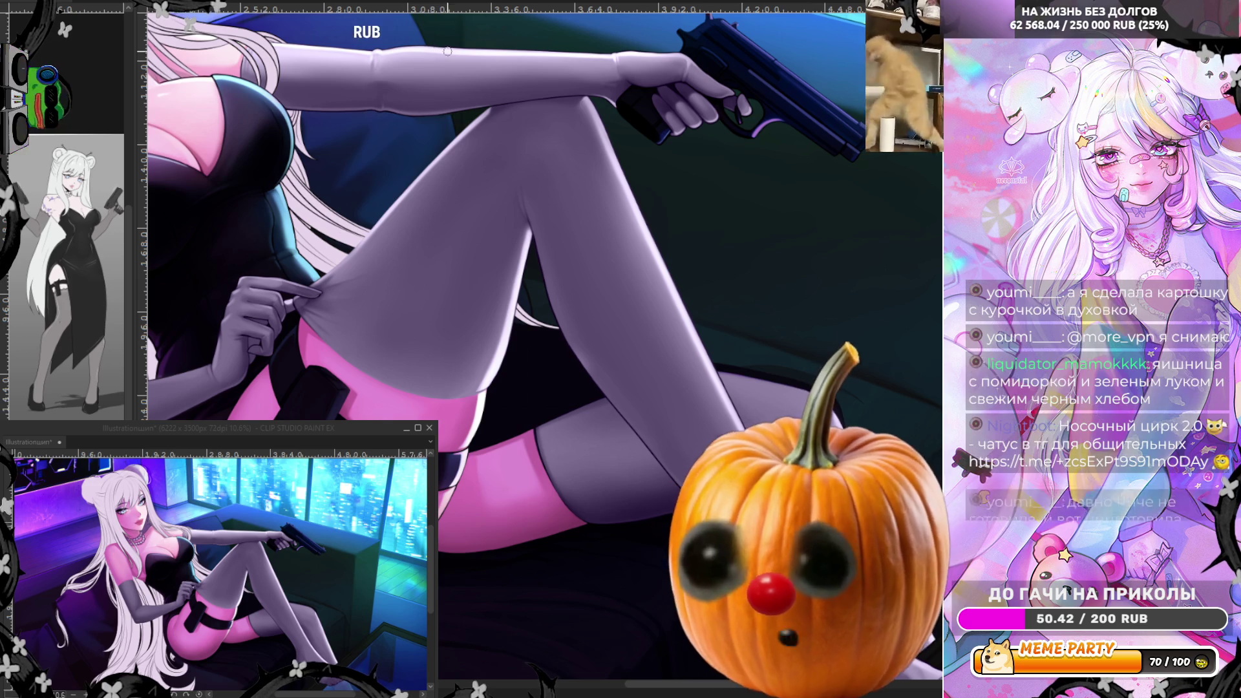
key(h)
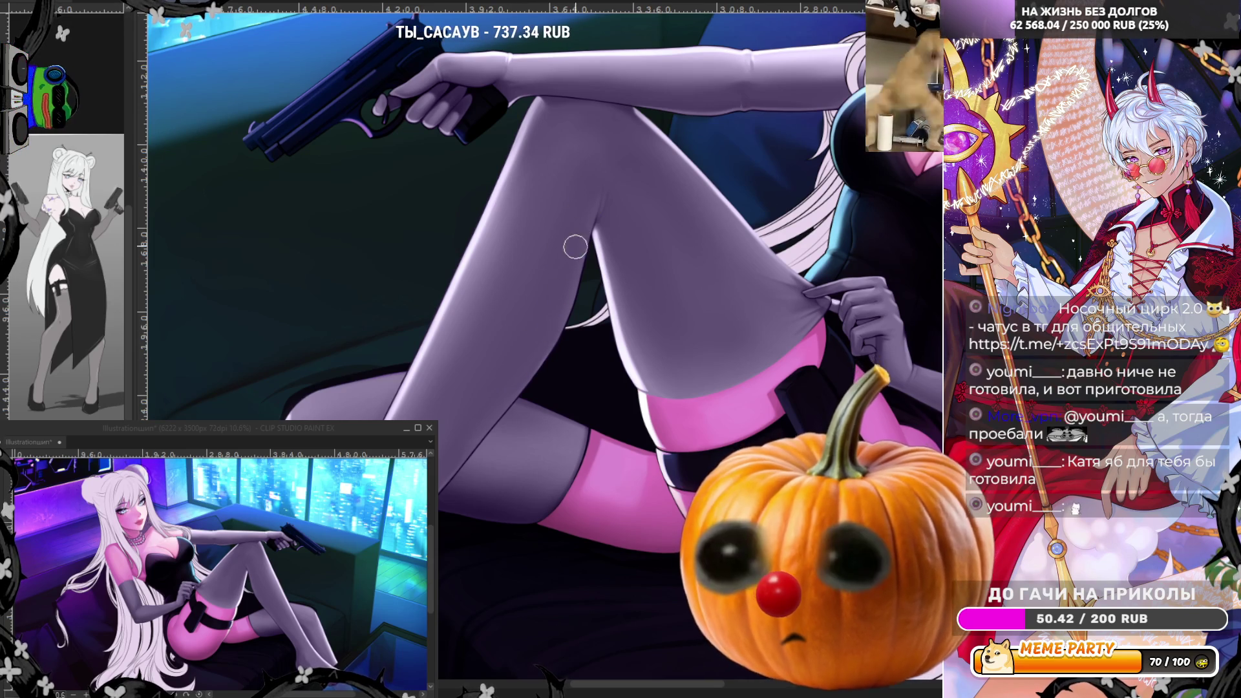
Refine stocking shadows on the raised thigh and calf while mirrored, then restore normal orientation
scroll(655, 337, down, 4)
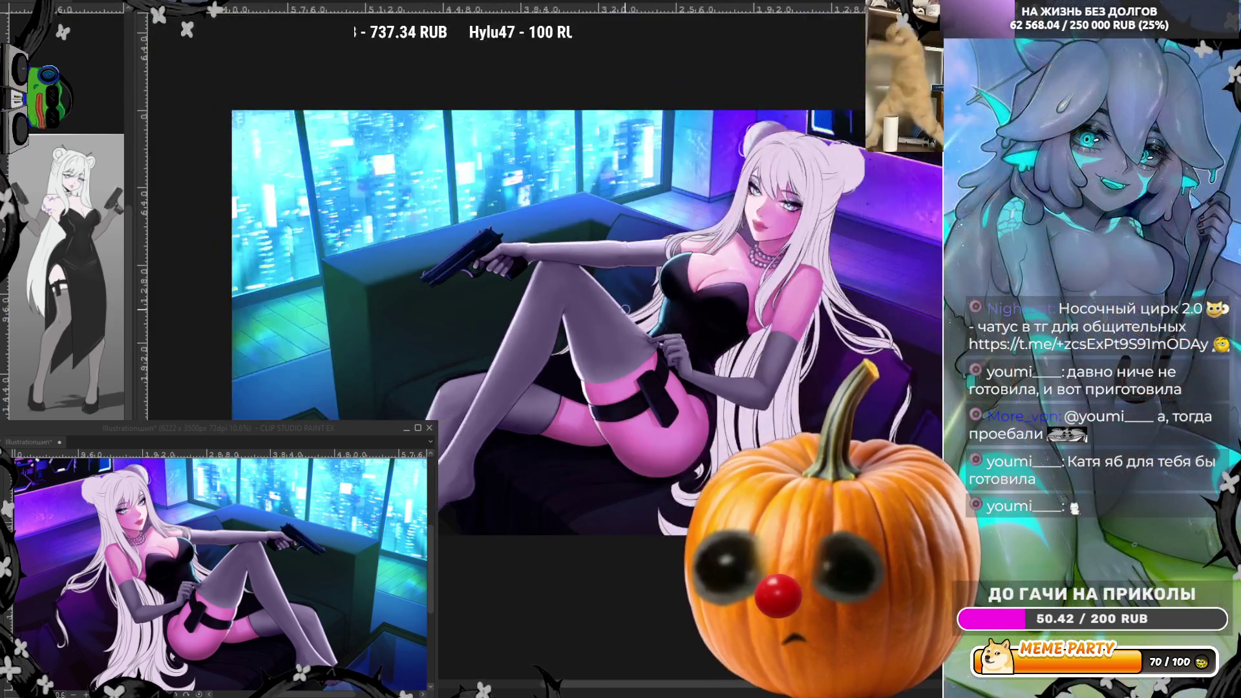
scroll(655, 337, up, 4)
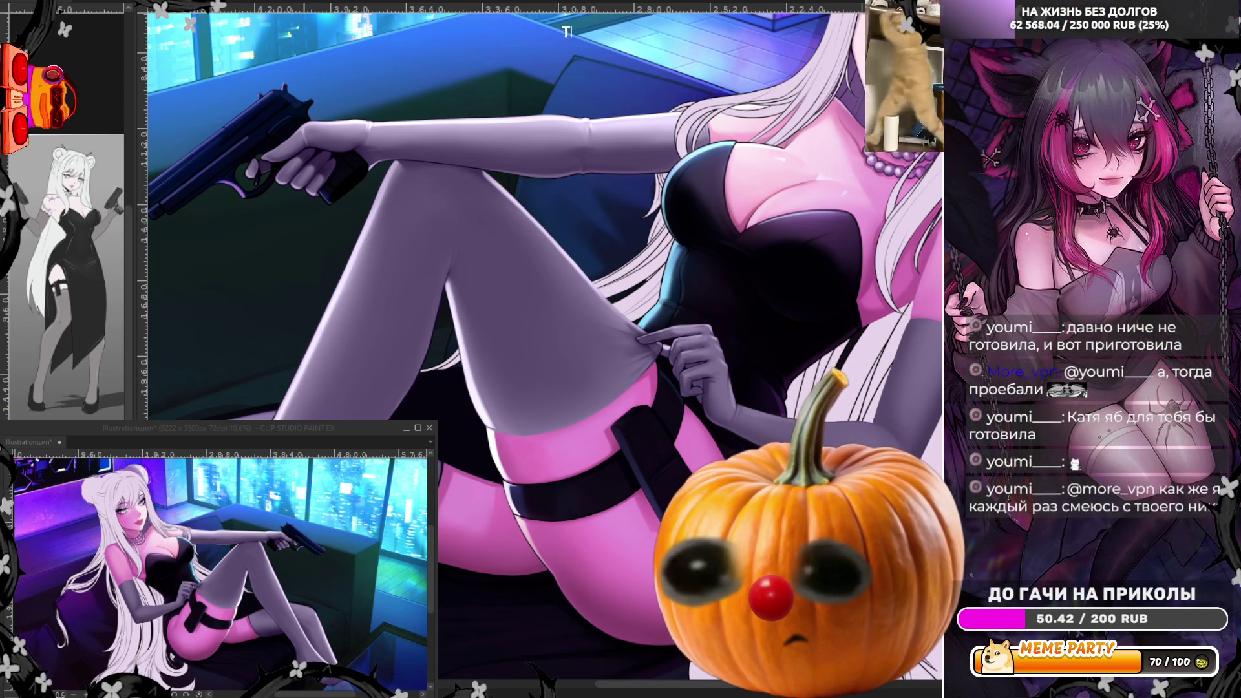
scroll(522, 216, down, 2)
scroll(314, 391, up, 2)
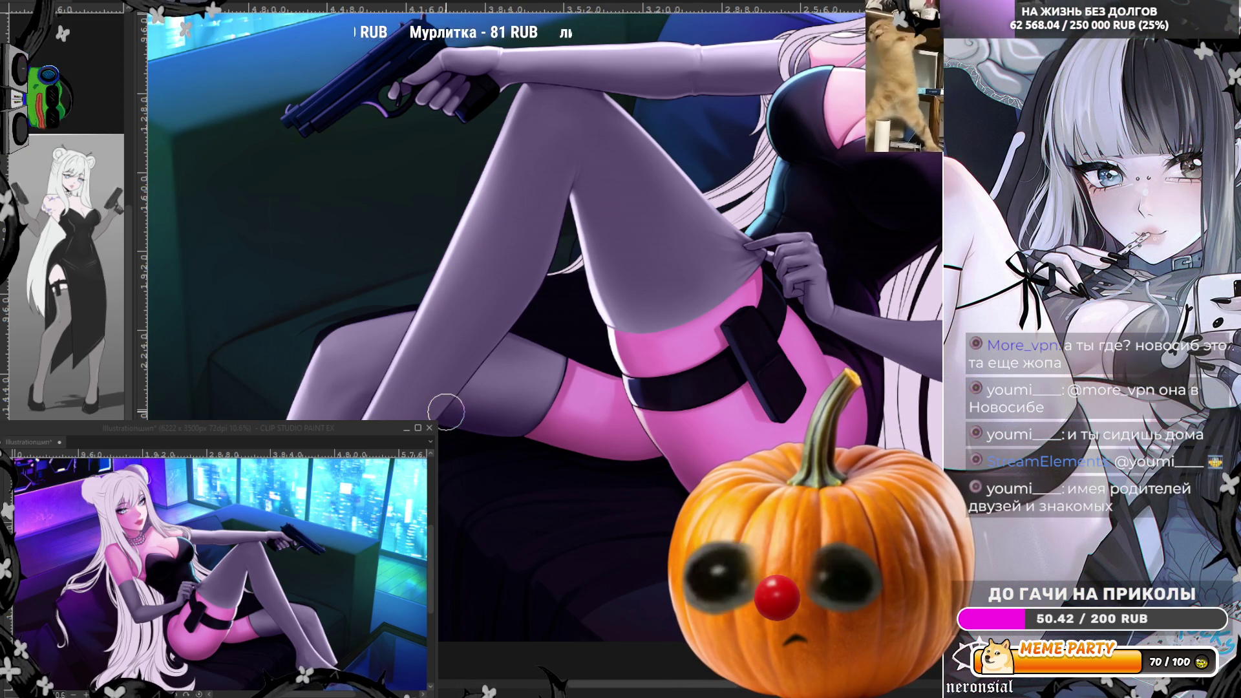
key(h)
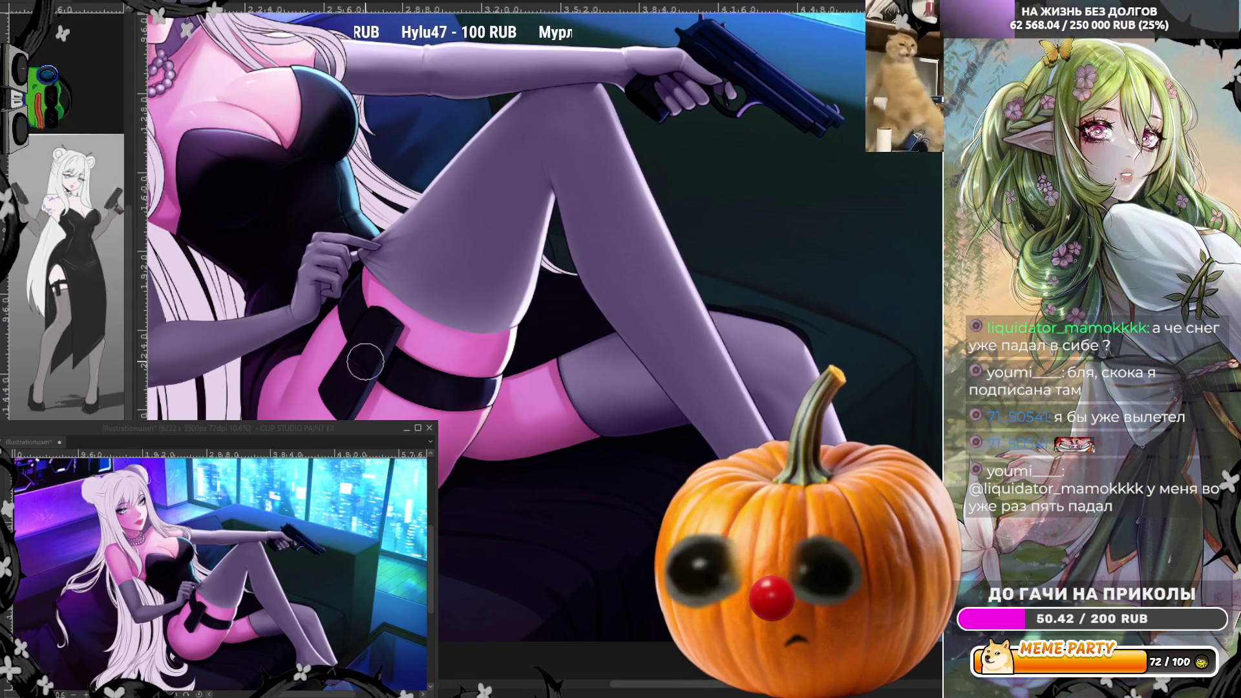
Zoom in and out around the thigh strap and holster to inspect the skin and stocking shading
scroll(241, 349, down, 2)
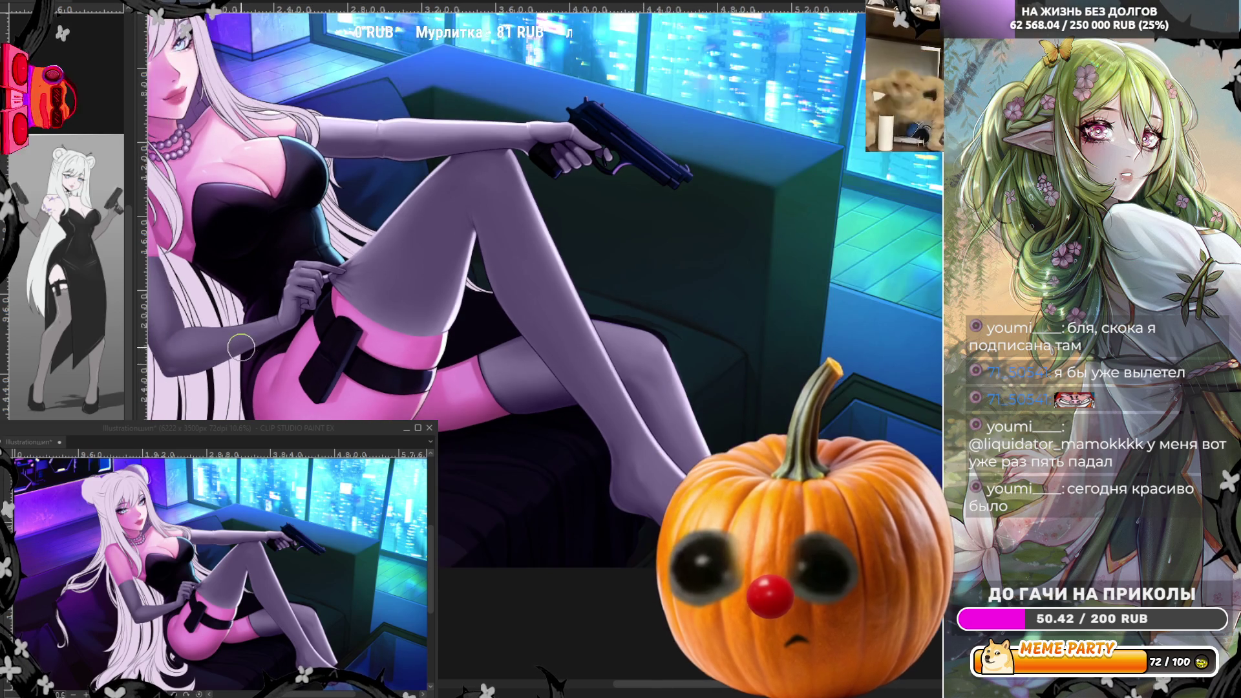
scroll(588, 444, up, 2)
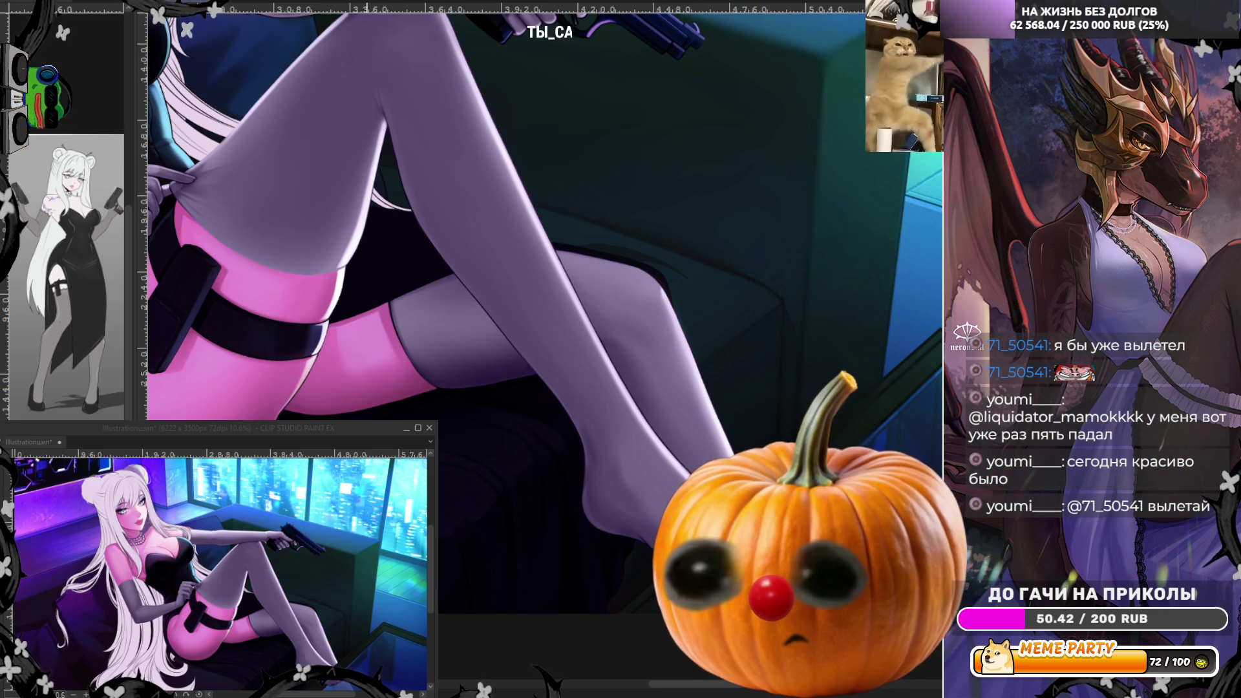
Zoom around the lower legs and bare feet while refining the stocking shadows and highlights
scroll(313, 419, down, 2)
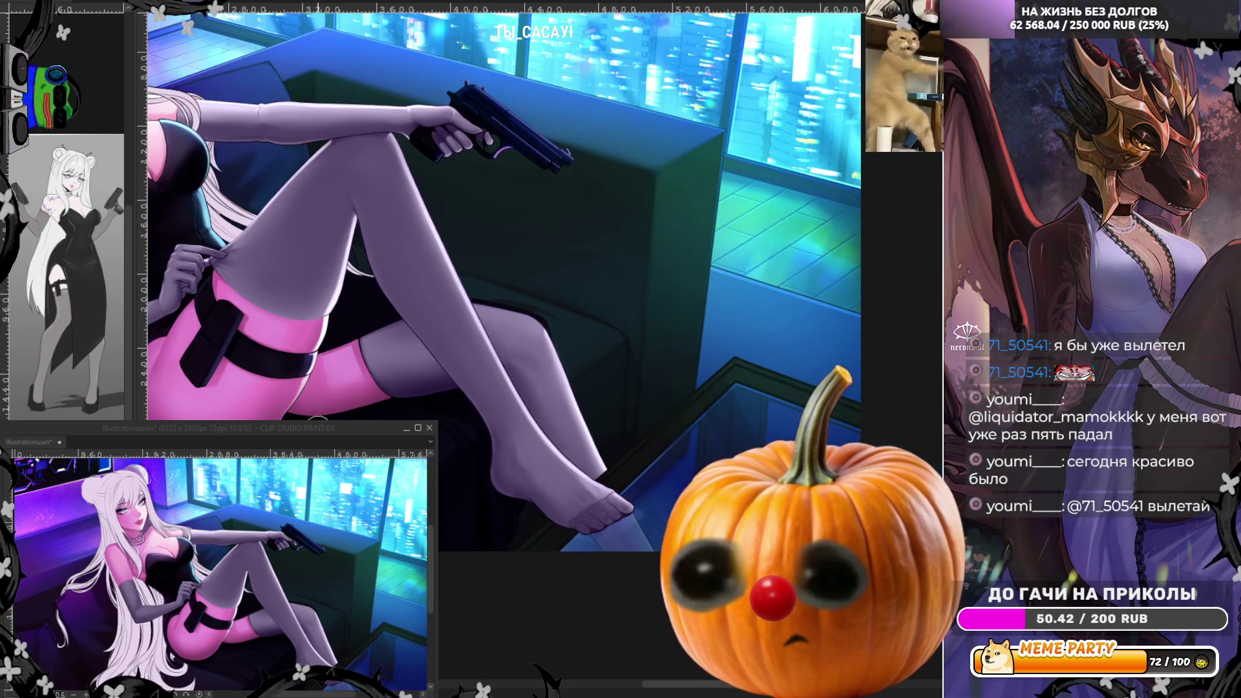
scroll(713, 385, up, 4)
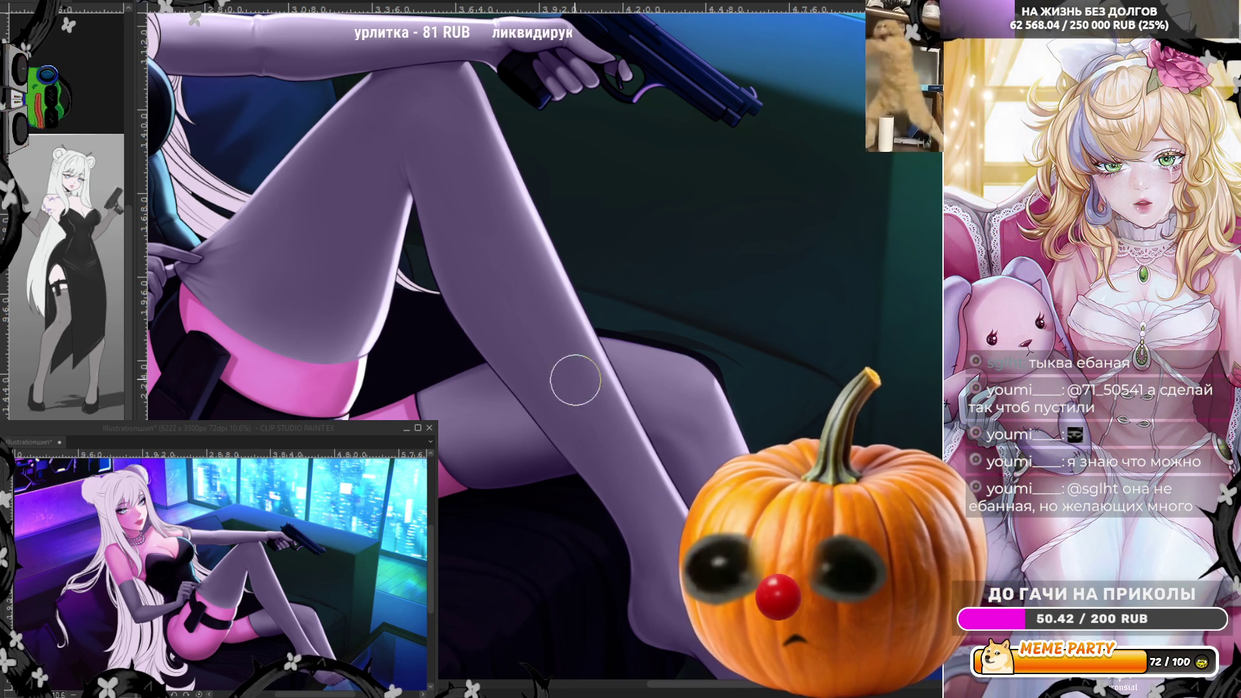
scroll(618, 446, down, 3)
scroll(621, 252, up, 3)
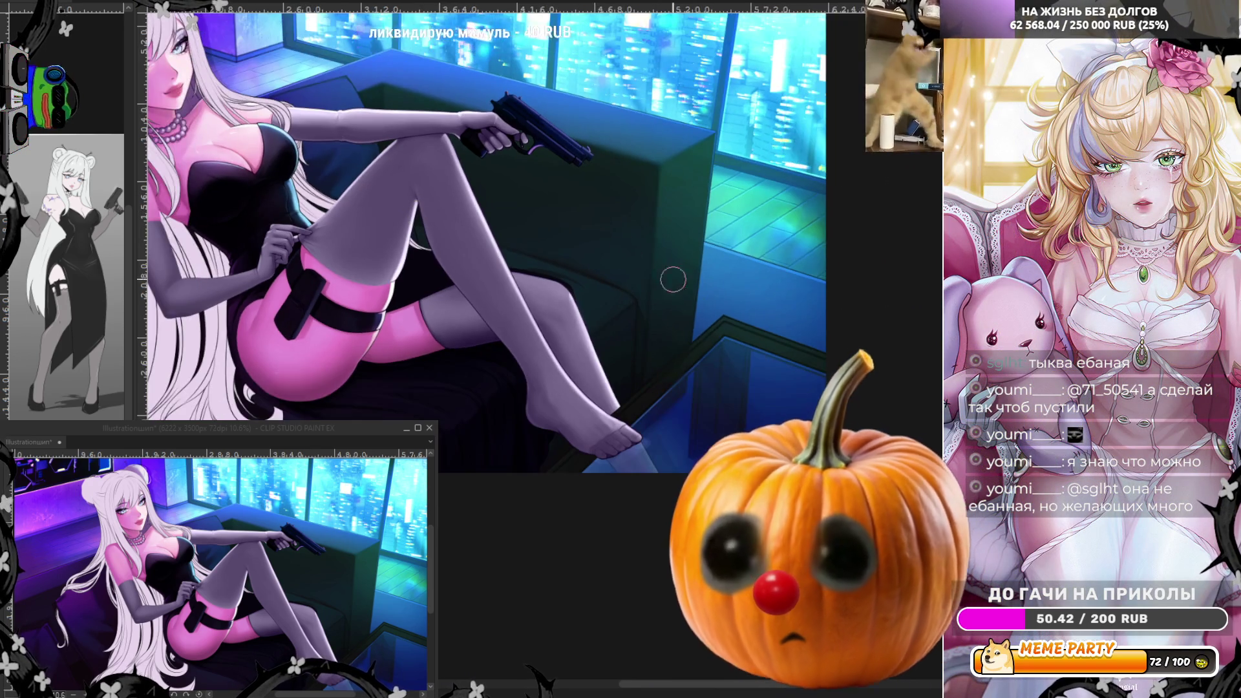
scroll(648, 363, up, 3)
scroll(515, 400, up, 1)
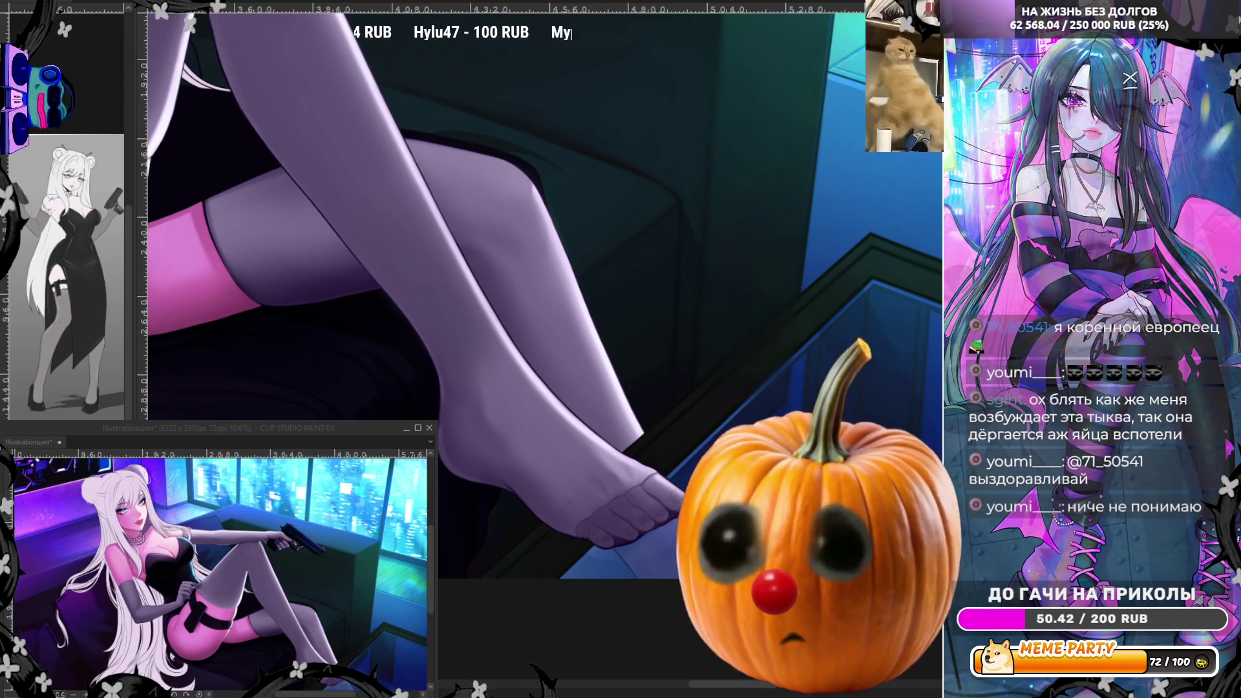
Mirror the canvas horizontally with H and zoom over the crossed legs to check proportions
key(h)
scroll(567, 27, down, 2)
scroll(742, 166, up, 2)
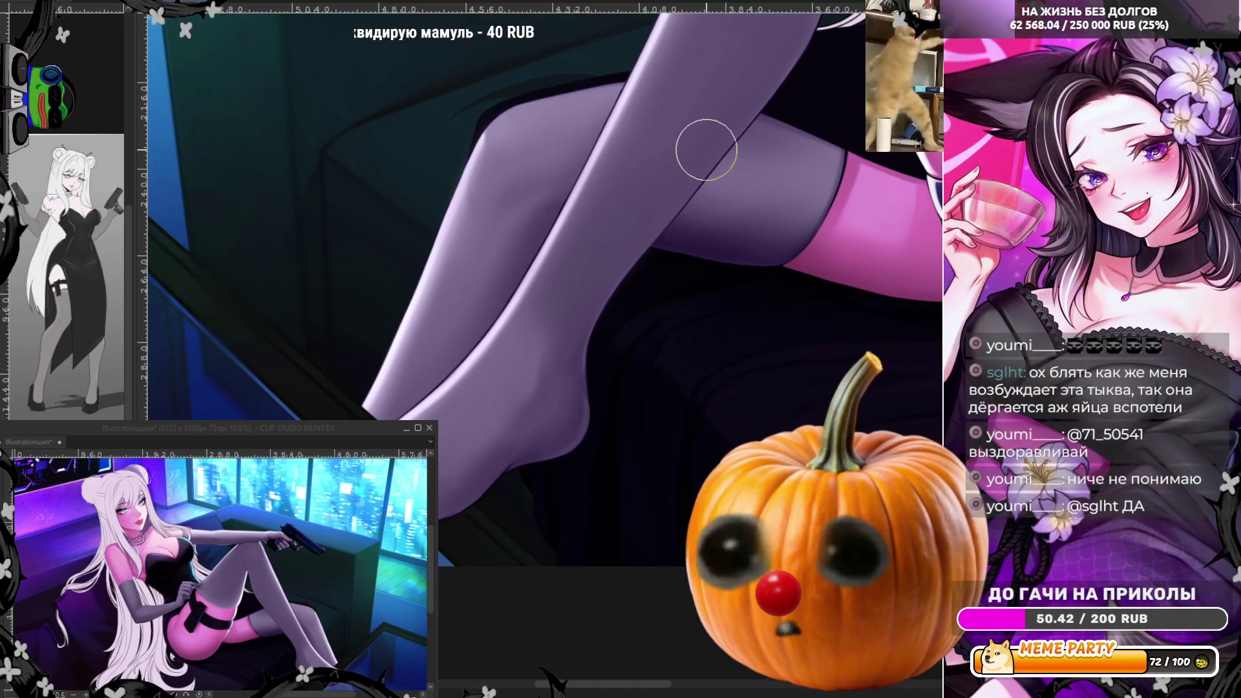
scroll(614, 313, up, 1)
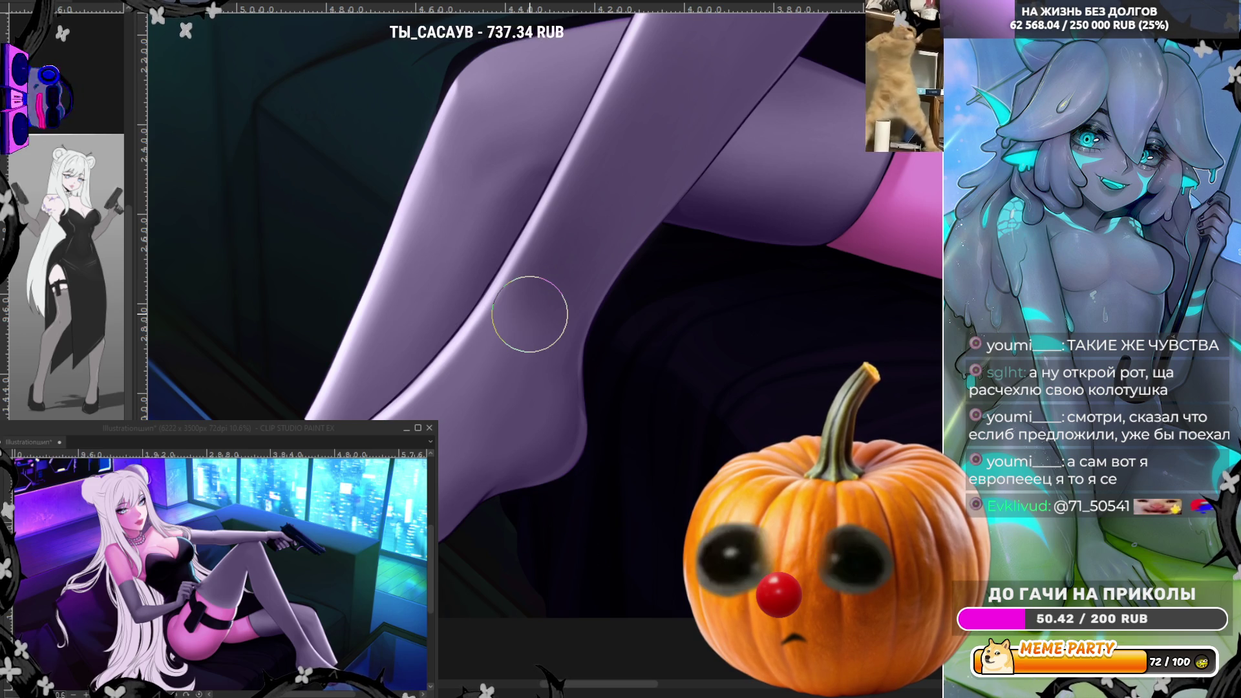
scroll(442, 411, down, 2)
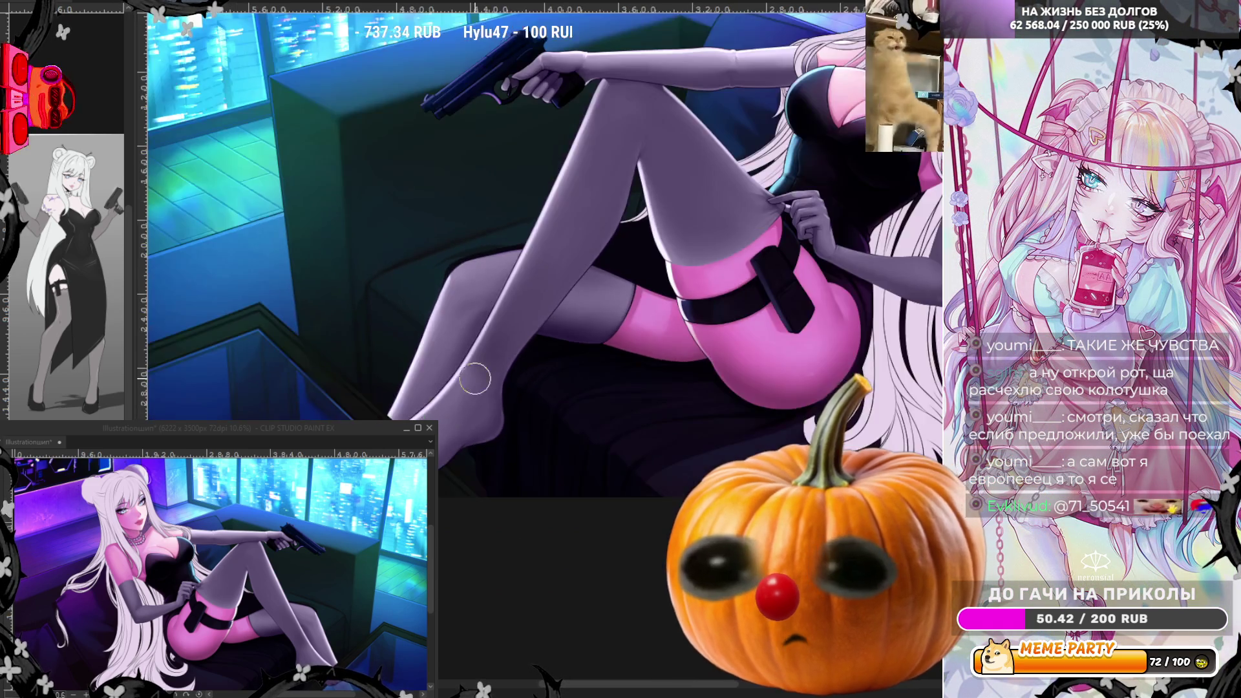
scroll(441, 411, up, 3)
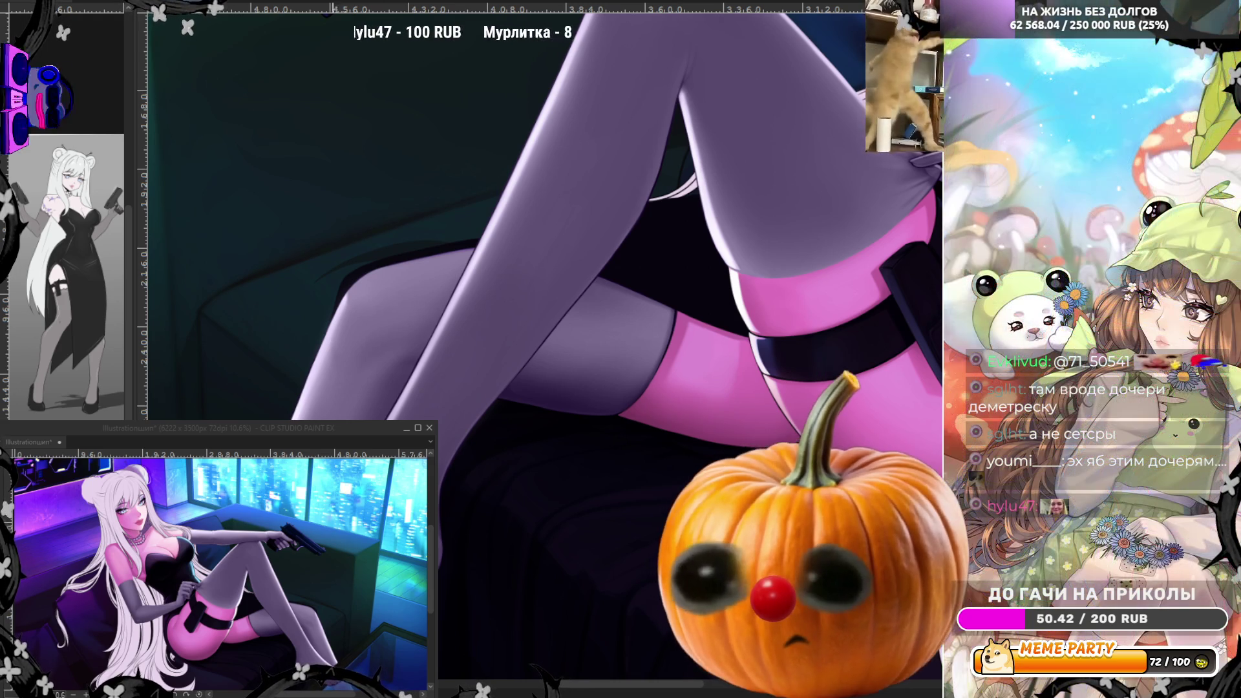
scroll(502, 433, down, 2)
scroll(450, 486, up, 3)
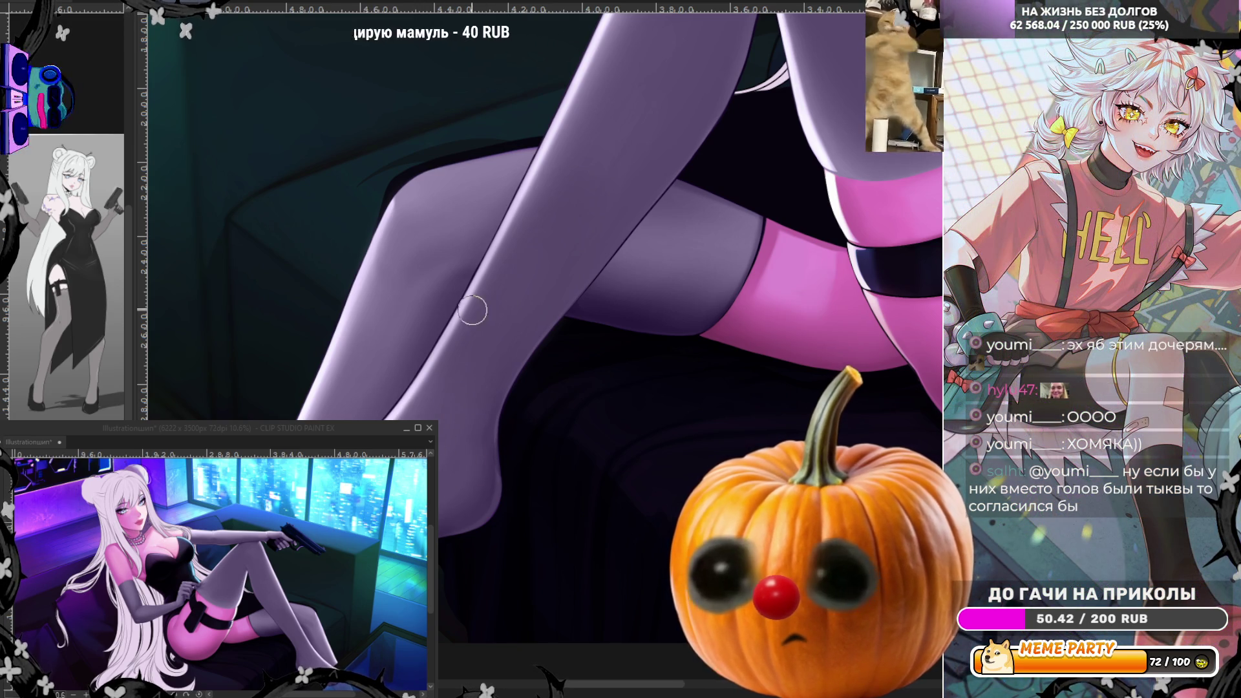
Toggle the horizontal flip again with H and zoom to recheck the legs and feet
key(h)
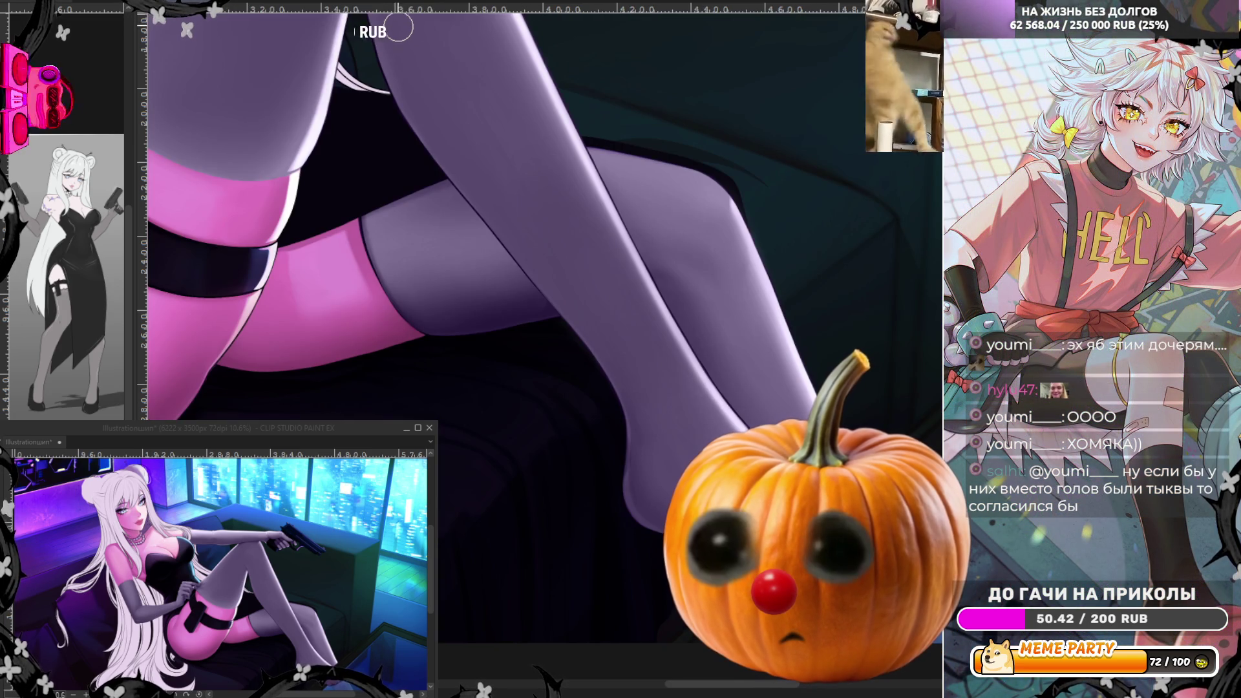
scroll(562, 309, down, 3)
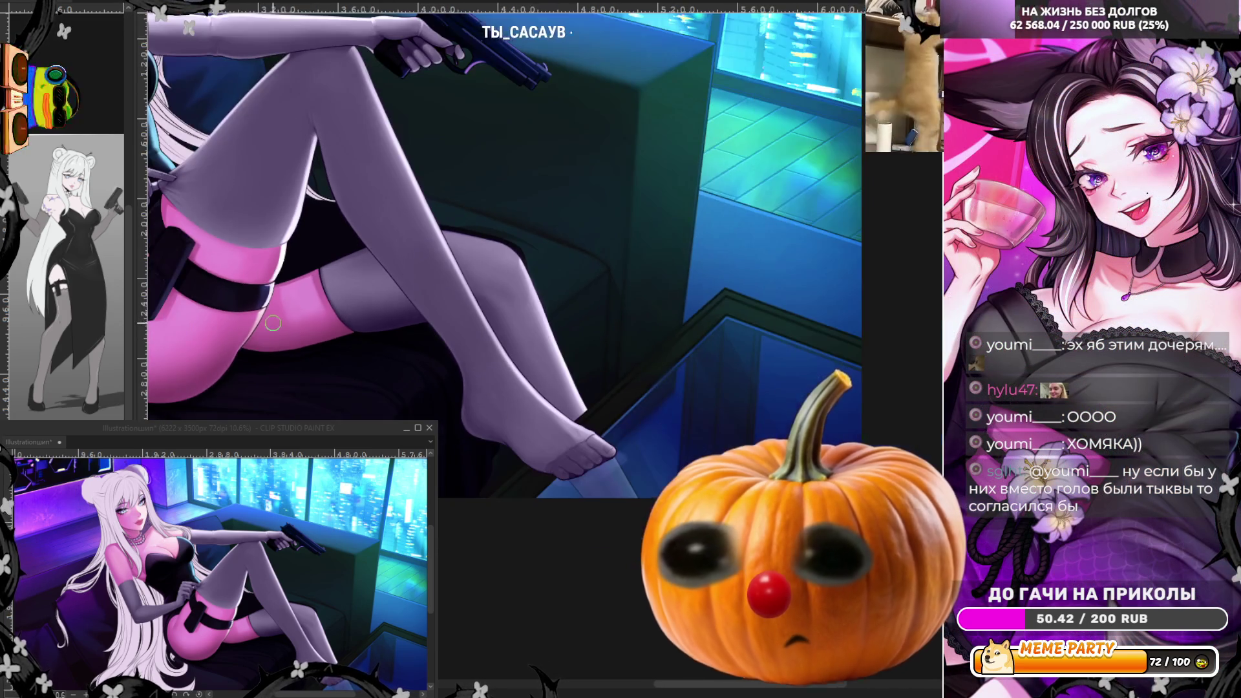
scroll(562, 309, up, 2)
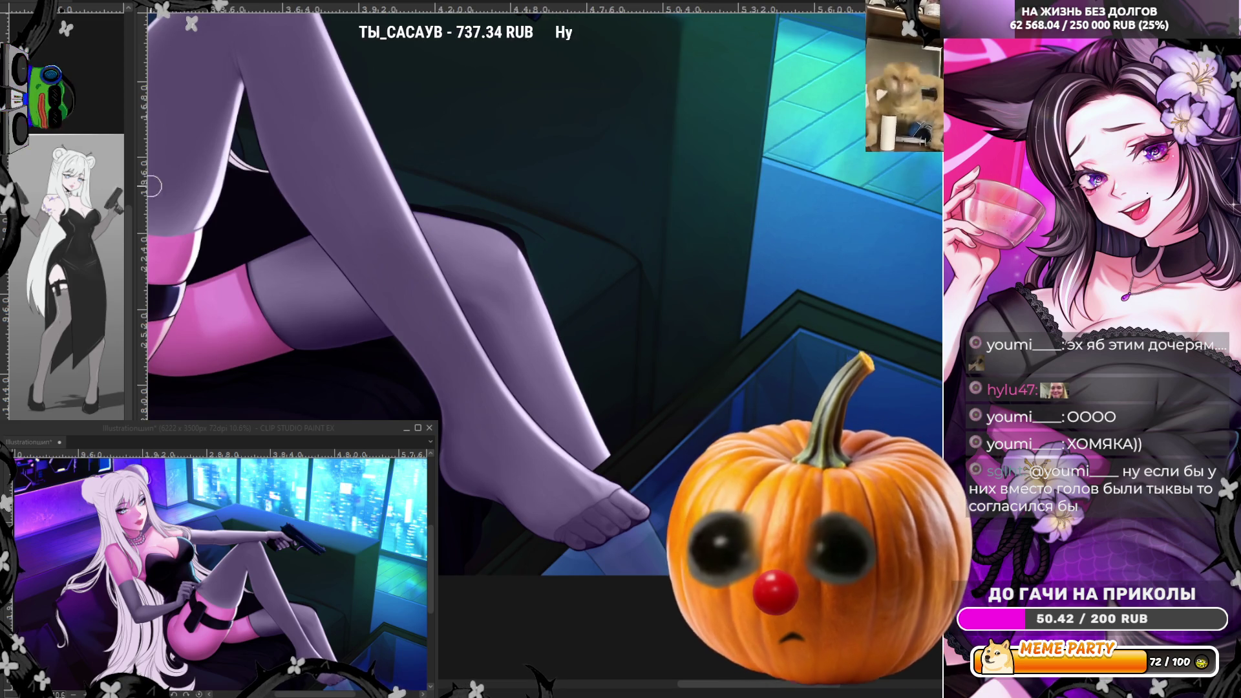
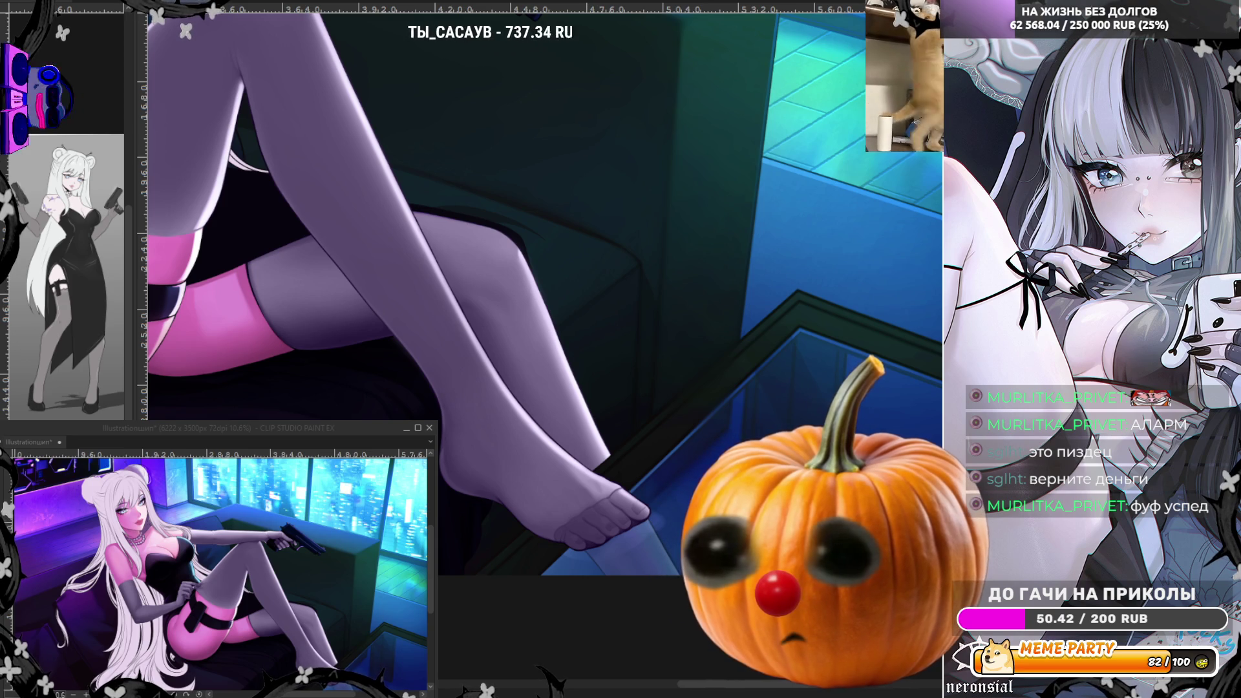
Zoom in on the crossed purple-stockinged legs and flip the canvas view horizontally
scroll(672, 323, down, 2)
scroll(672, 324, up, 3)
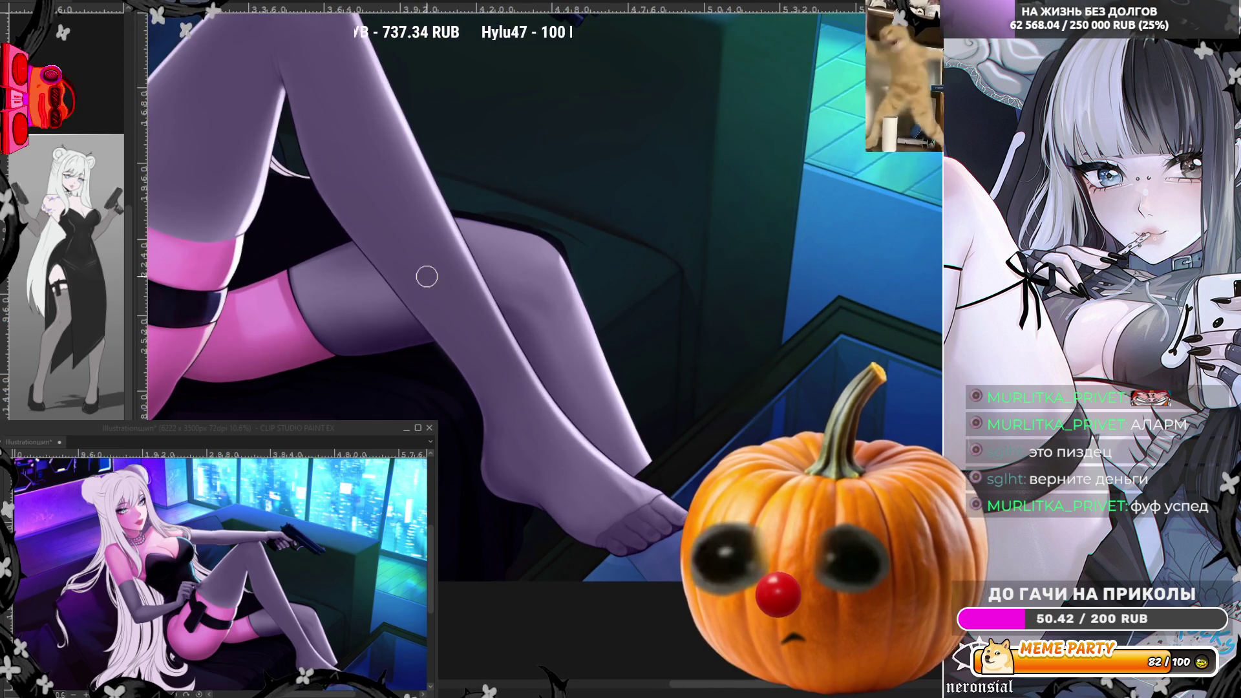
scroll(538, 294, up, 2)
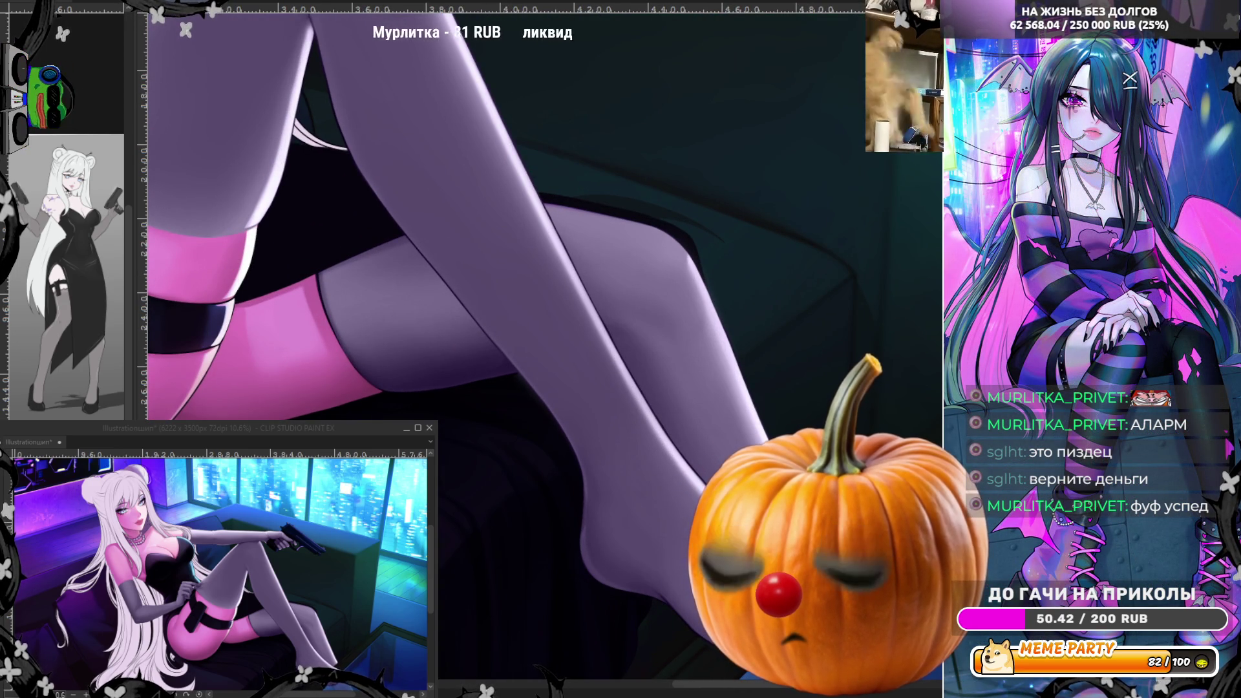
scroll(336, 278, up, 2)
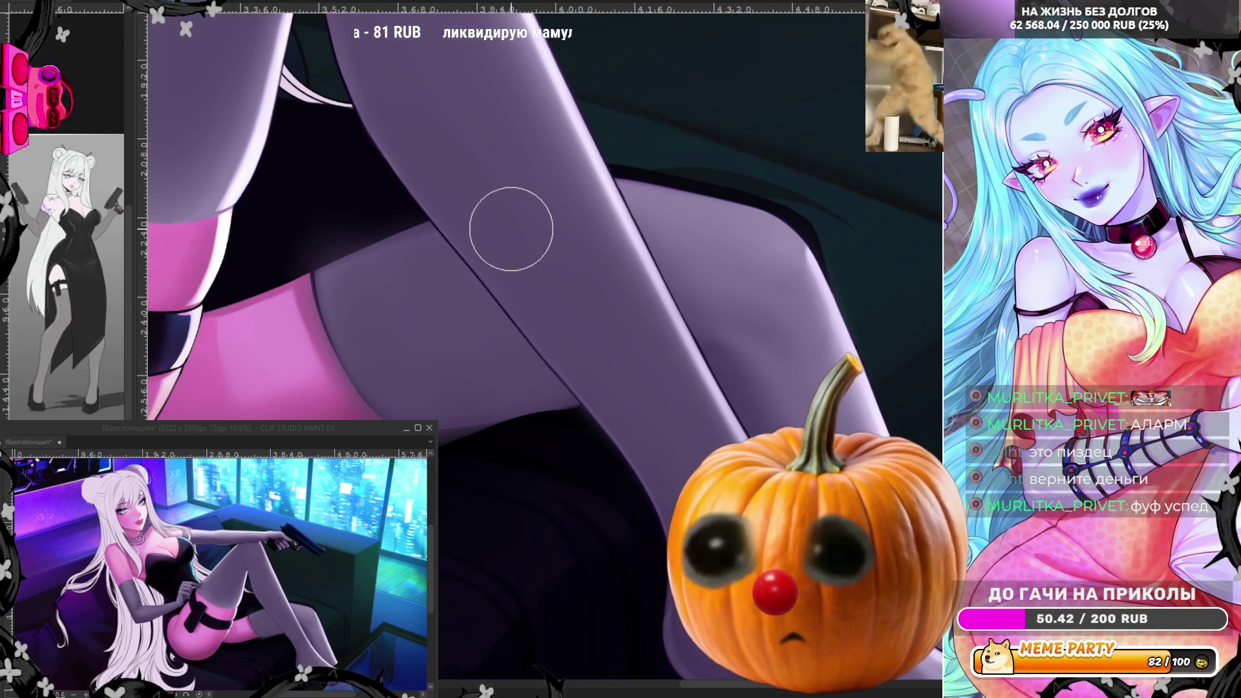
key(h)
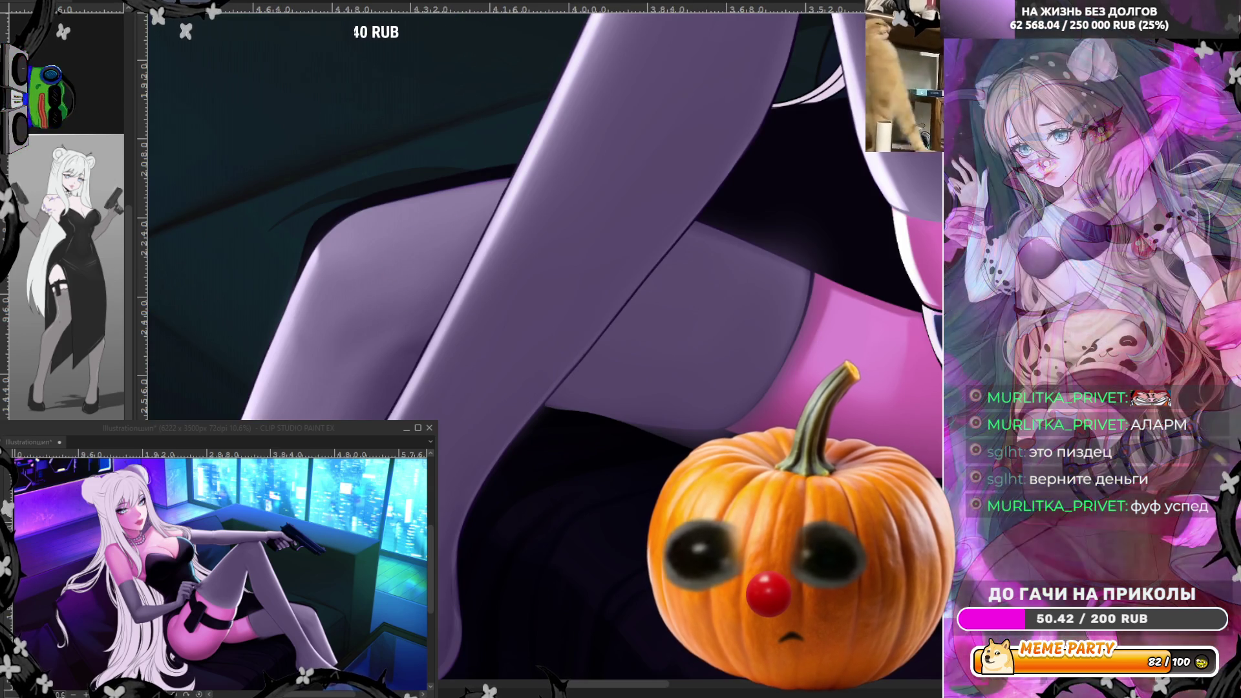
Draw a thin light rim line along the upper leg edge, undoing two rejected attempts
drag(540, 403, 619, 419)
key(ctrl+z)
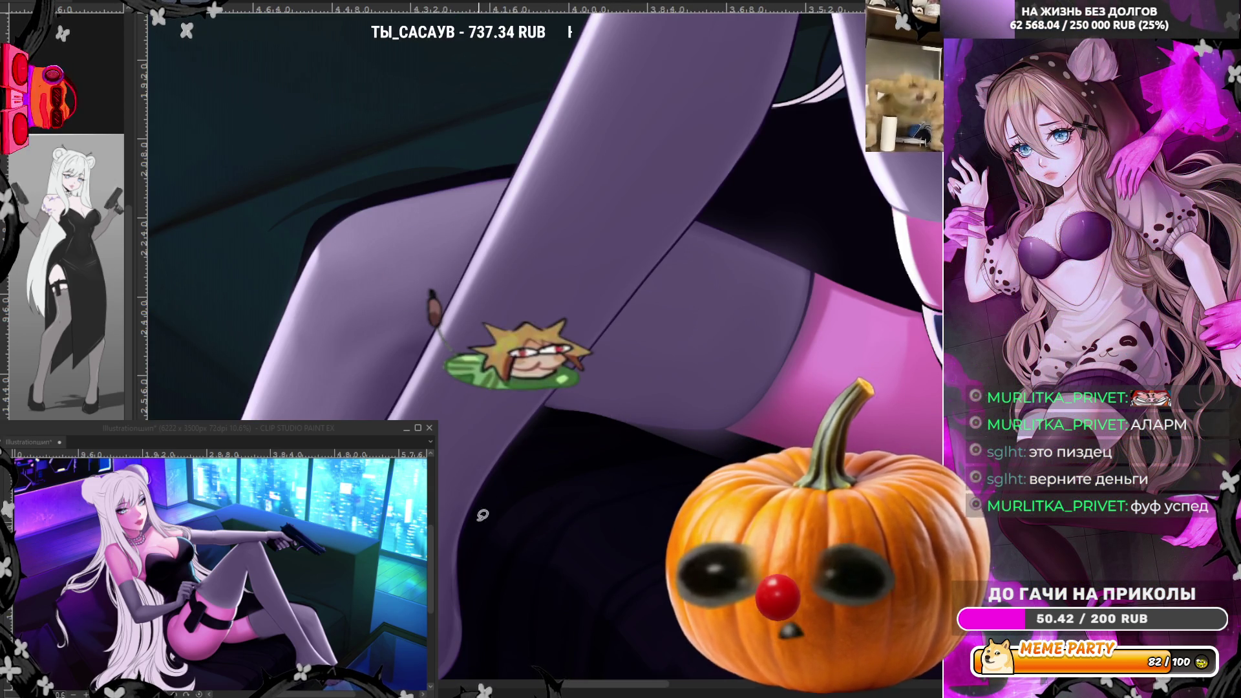
drag(540, 396, 638, 429)
key(ctrl+z)
drag(556, 396, 590, 421)
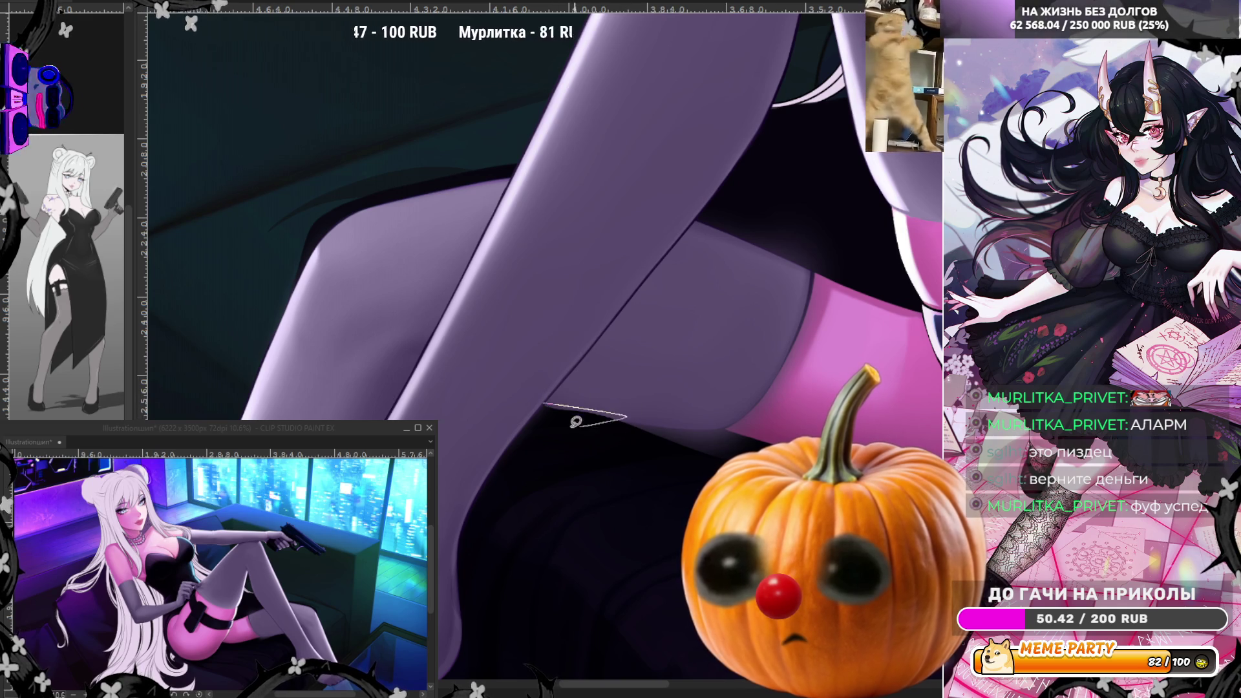
Rotate the canvas and add light rim strokes down the leg edge and the lower leg
mouse_move(480, 488)
mouse_down()
mouse_move(494, 427)
mouse_move(573, 512)
mouse_up()
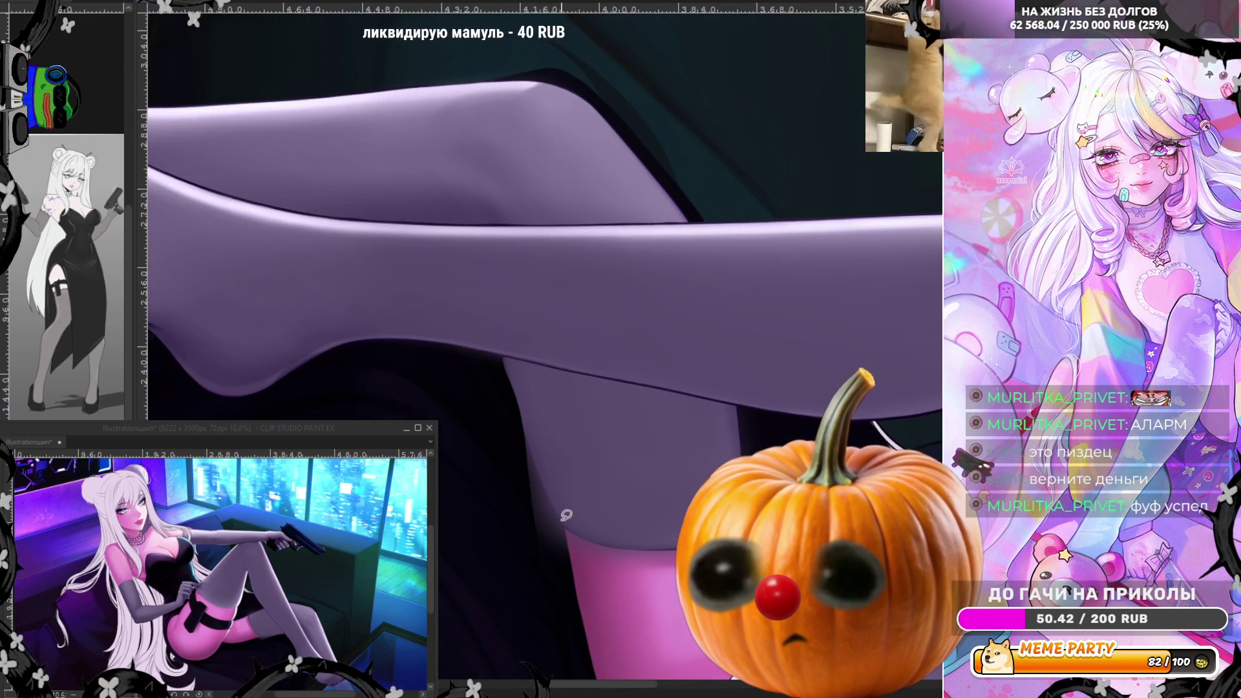
drag(505, 402, 497, 499)
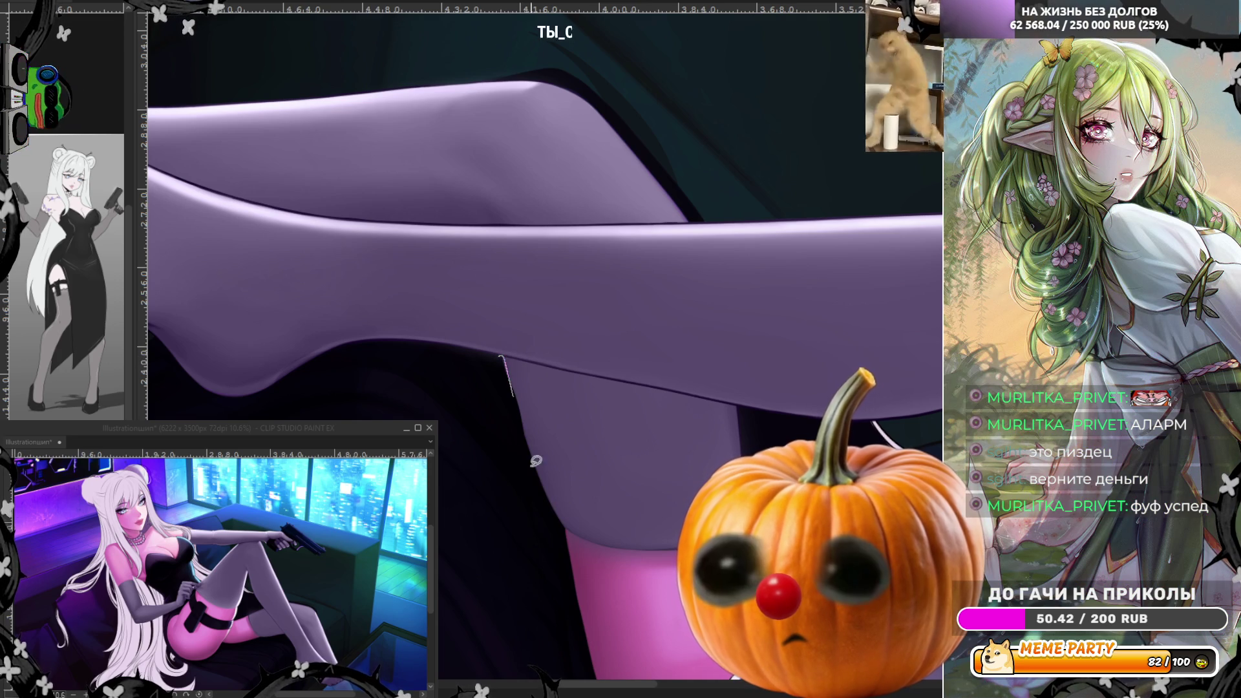
drag(508, 357, 555, 520)
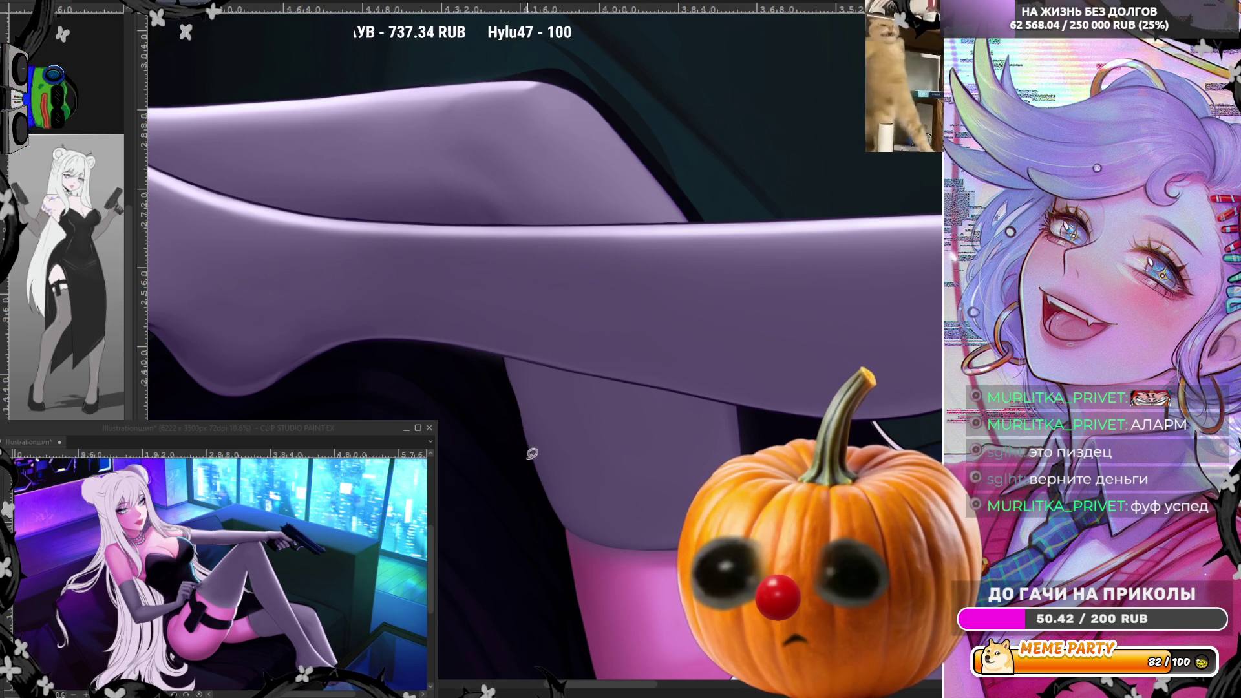
drag(551, 511, 651, 560)
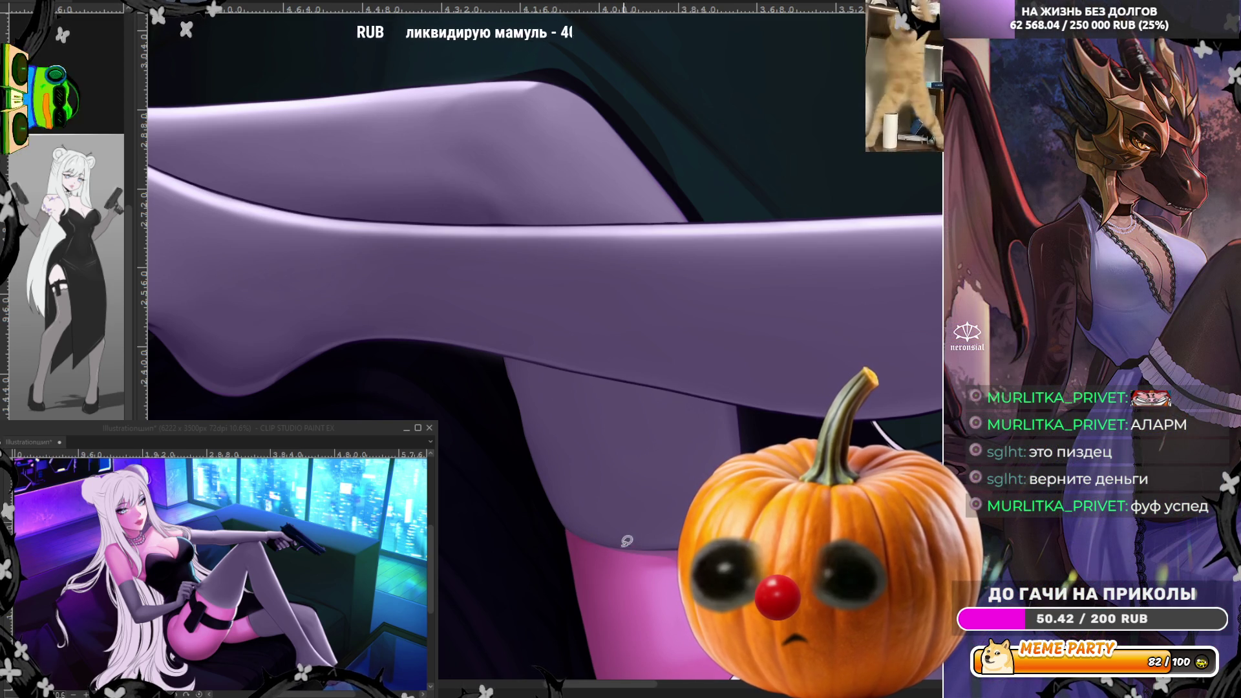
Zoom closer and paint thin light lines along the horizontal and vertical purple leg edges
scroll(618, 512, up, 2)
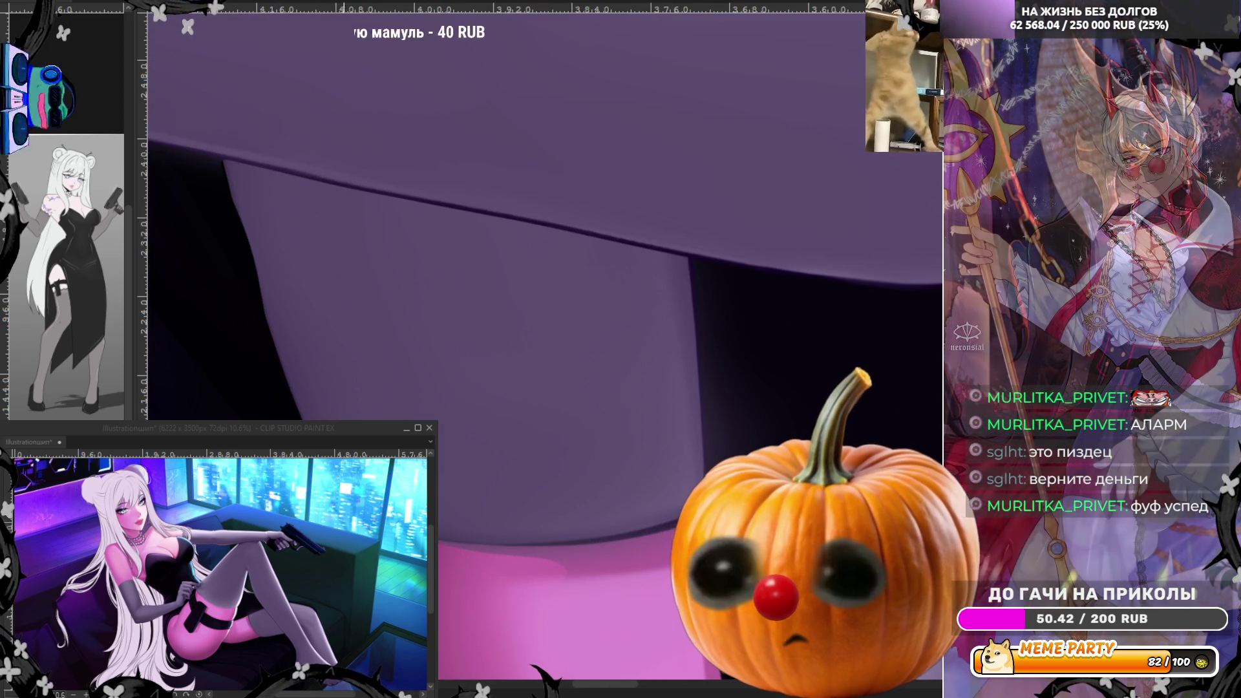
drag(480, 540, 680, 524)
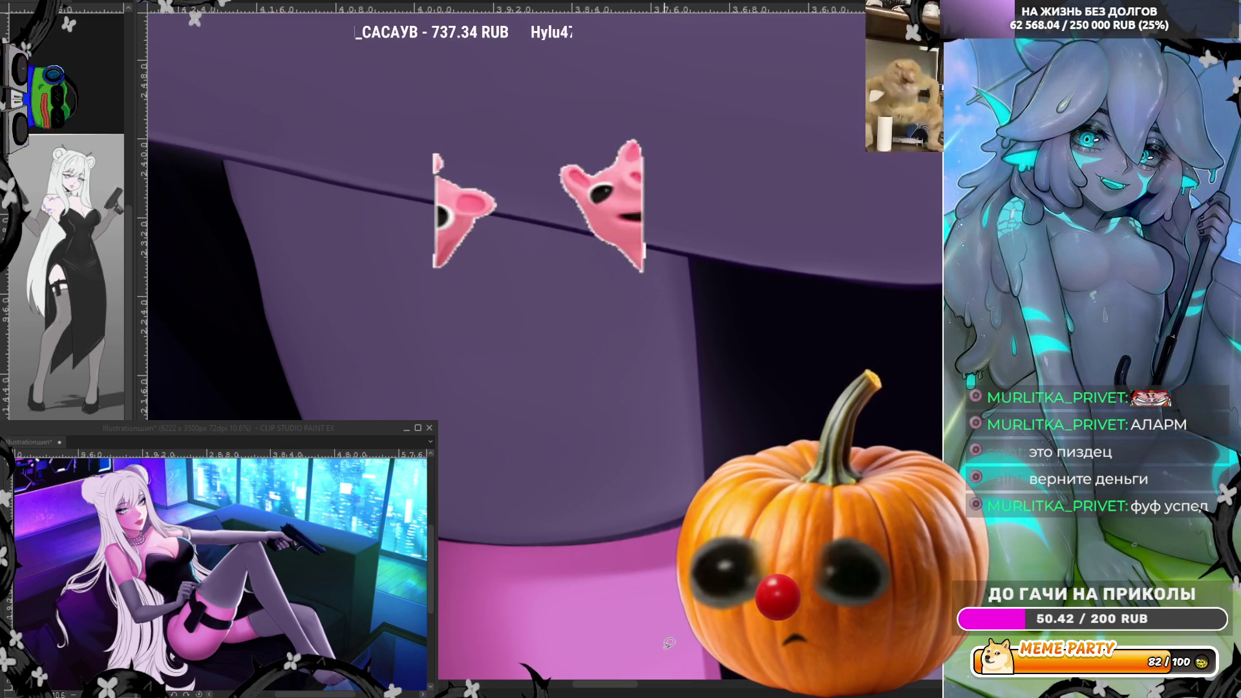
mouse_move(706, 482)
mouse_down()
mouse_move(693, 262)
mouse_move(709, 265)
mouse_up()
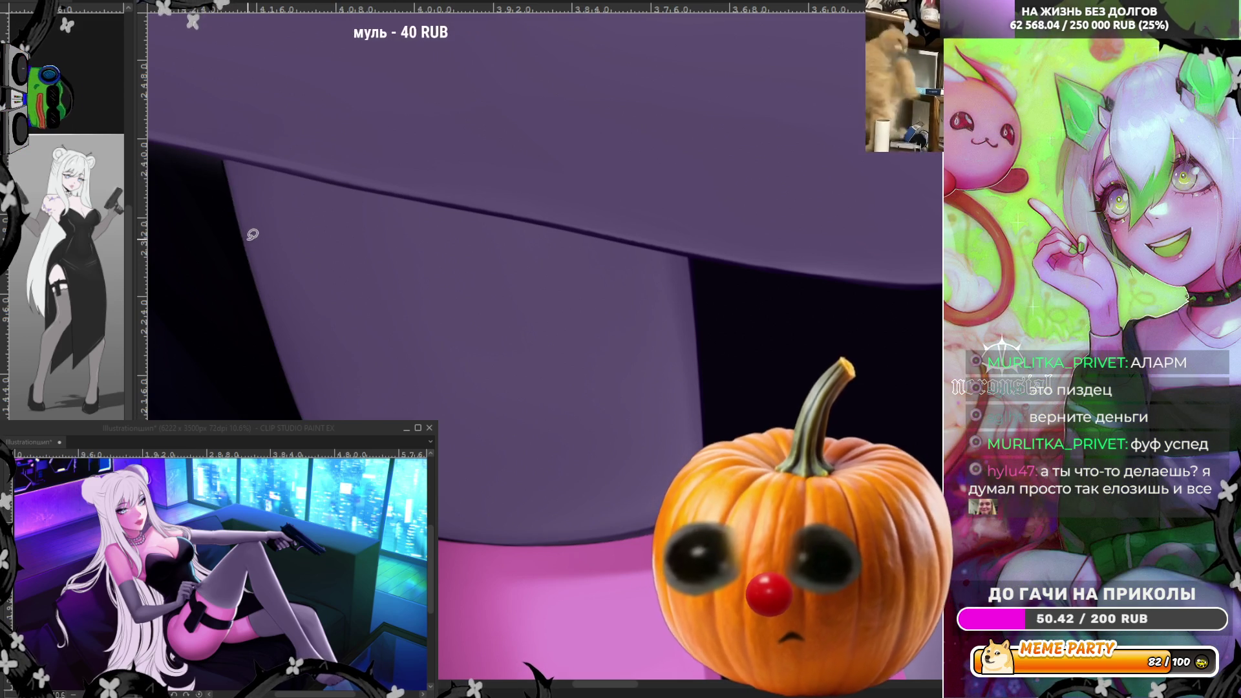
scroll(476, 343, down, 5)
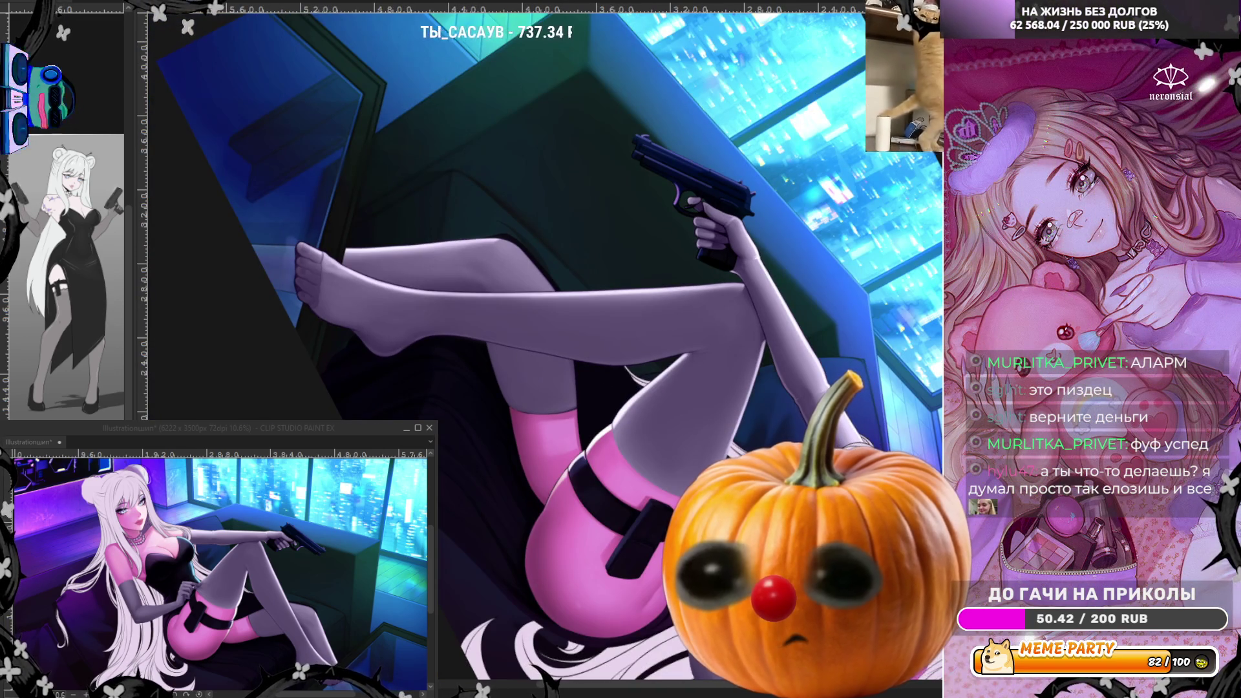
scroll(526, 437, up, 3)
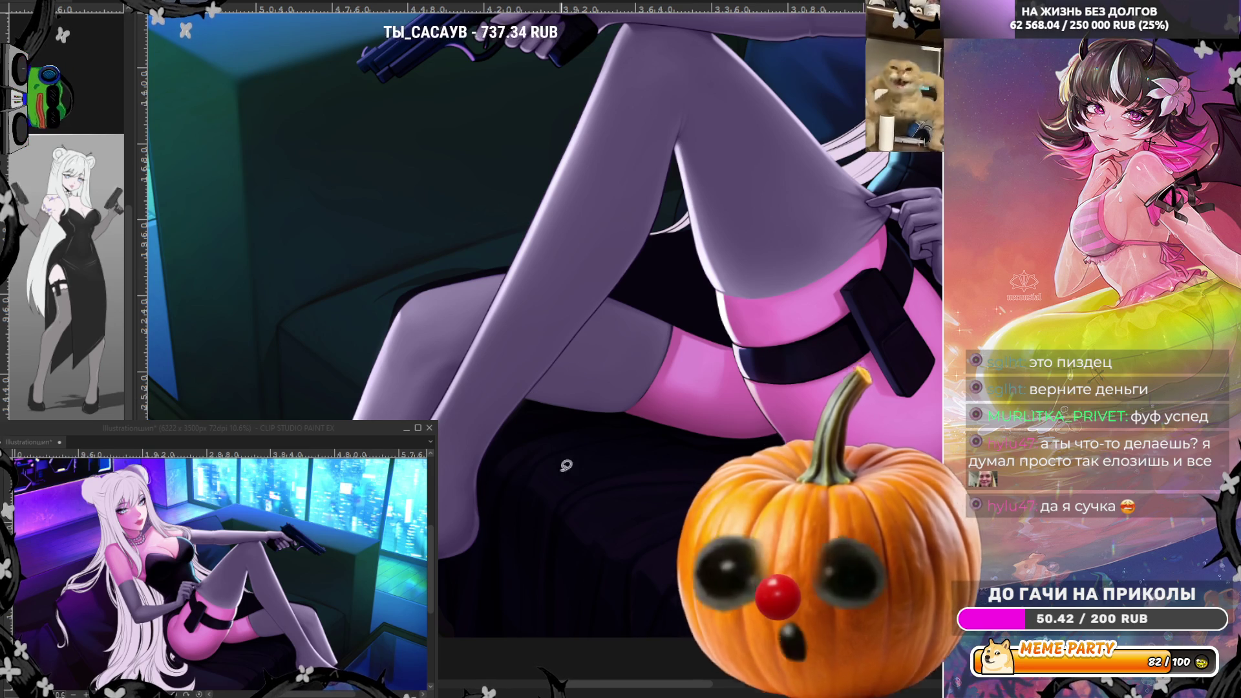
scroll(711, 401, up, 2)
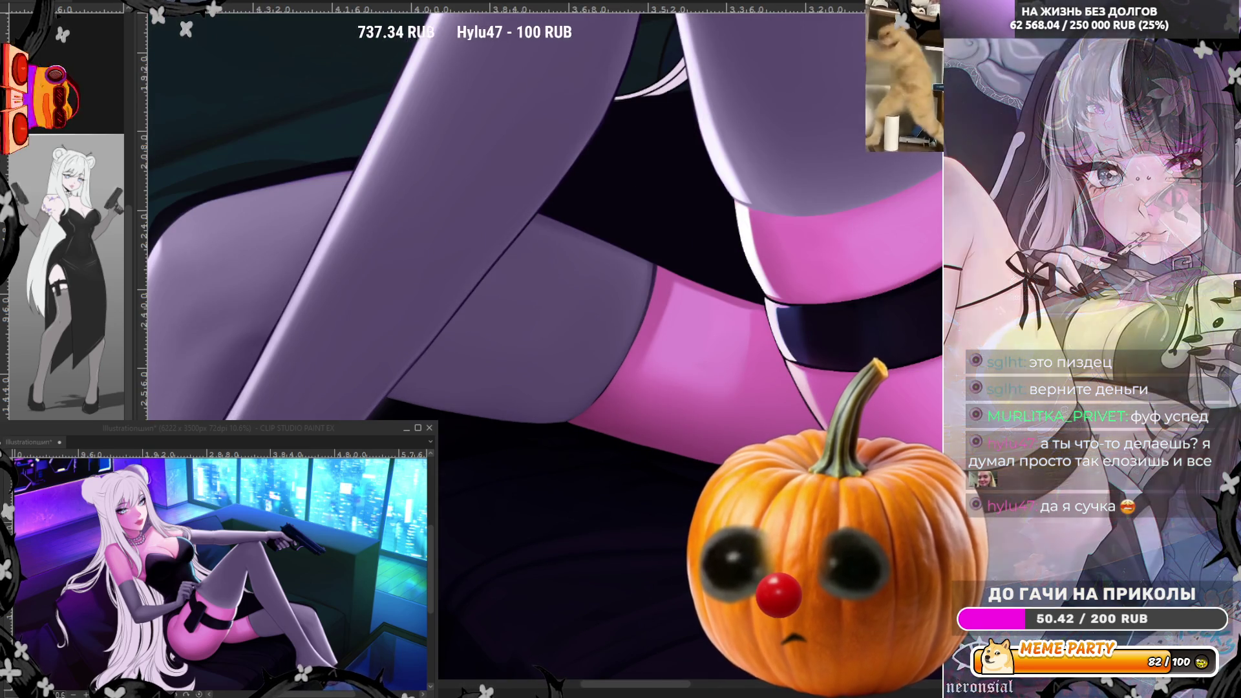
scroll(440, 474, up, 2)
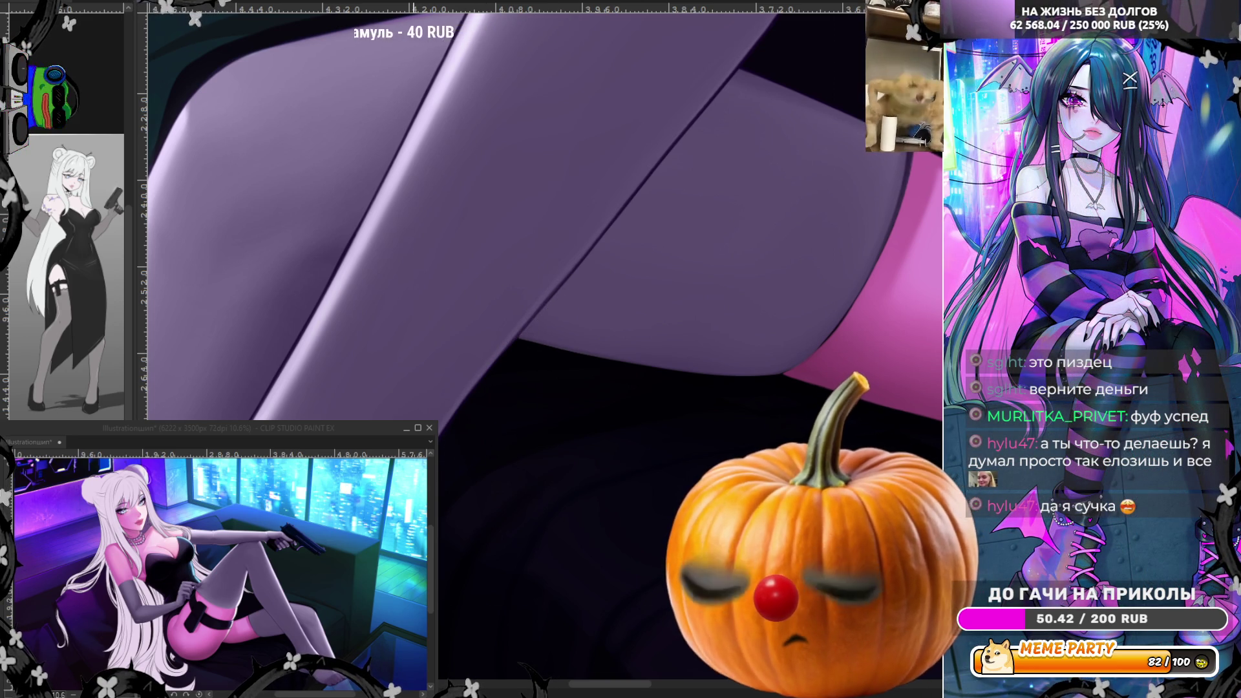
Airbrush a darker shading band on the leg above the ankle, checking it in mirrored view
scroll(476, 285, down, 2)
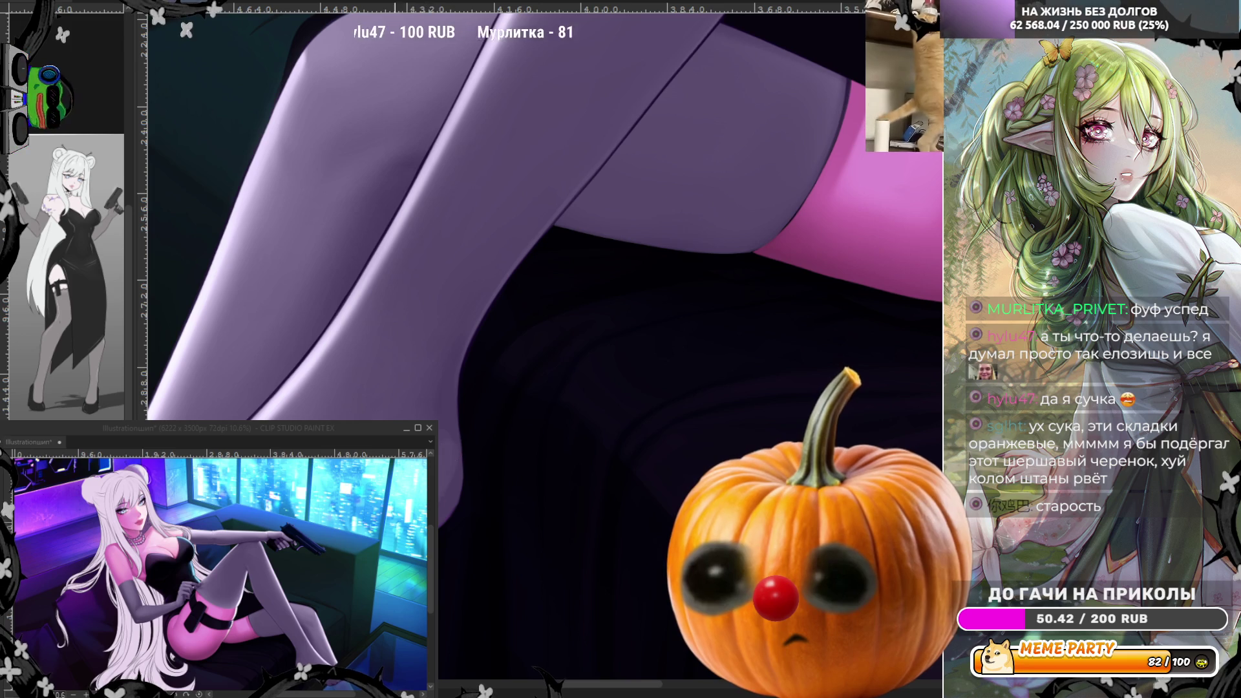
key(h)
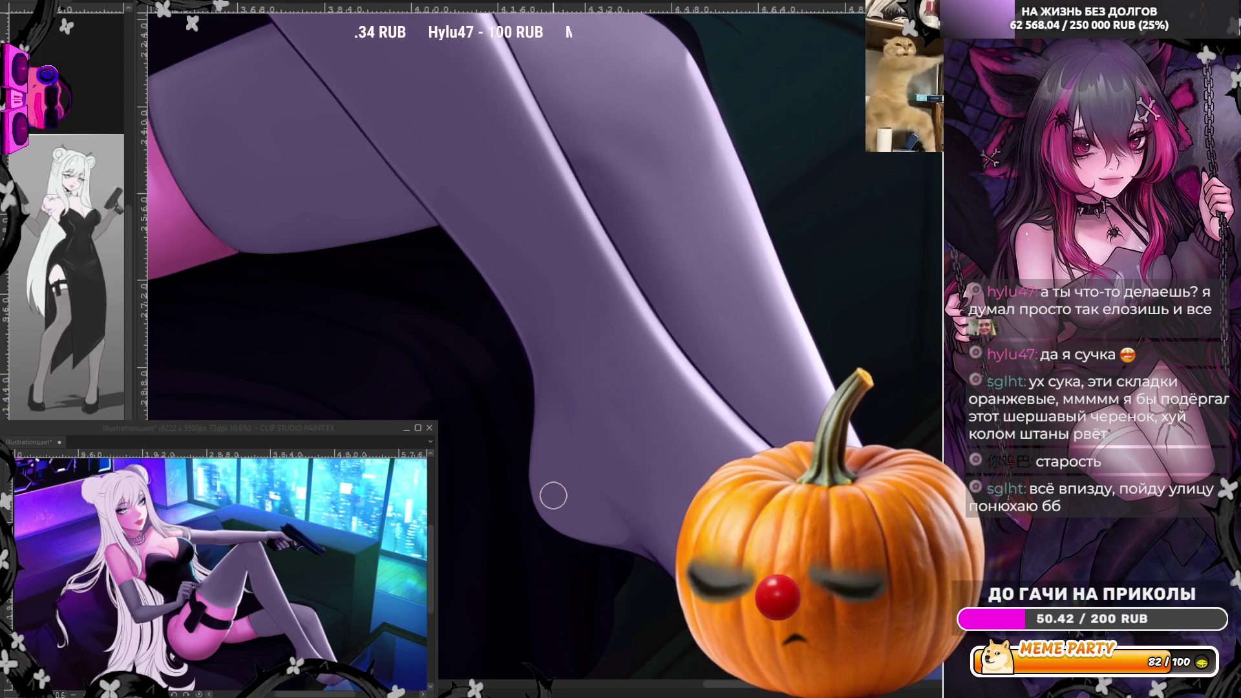
mouse_move(724, 683)
mouse_down()
mouse_move(754, 695)
mouse_move(720, 672)
mouse_up()
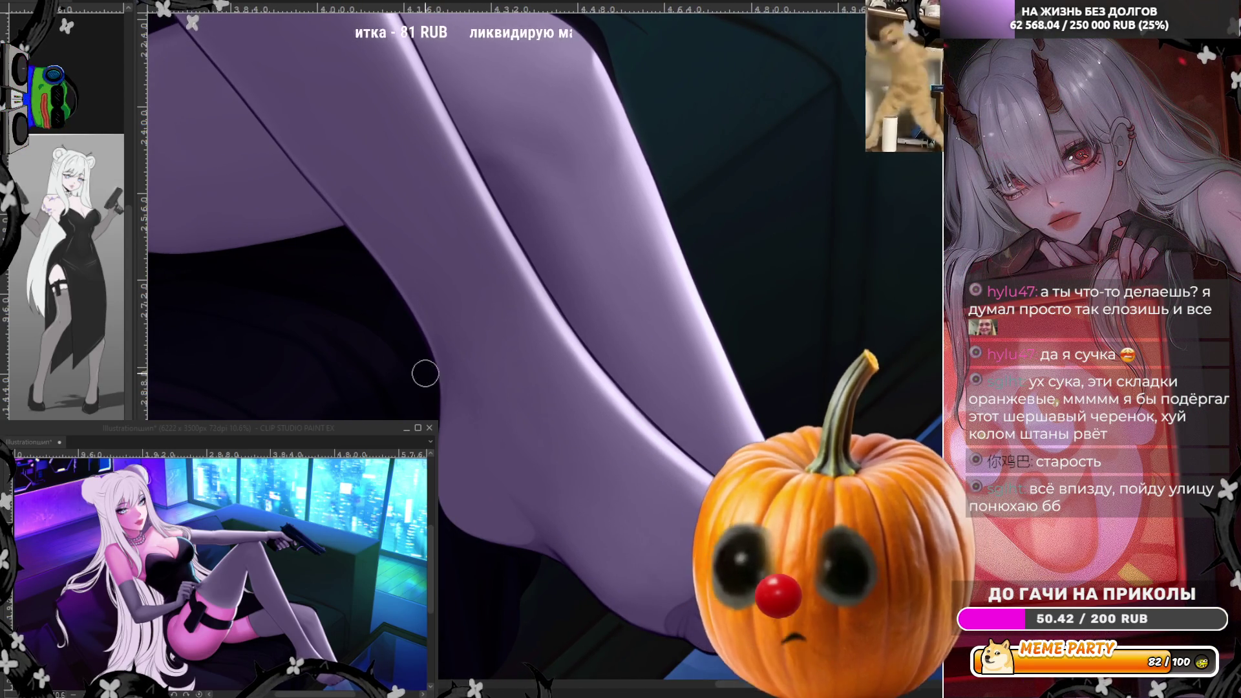
scroll(479, 420, down, 2)
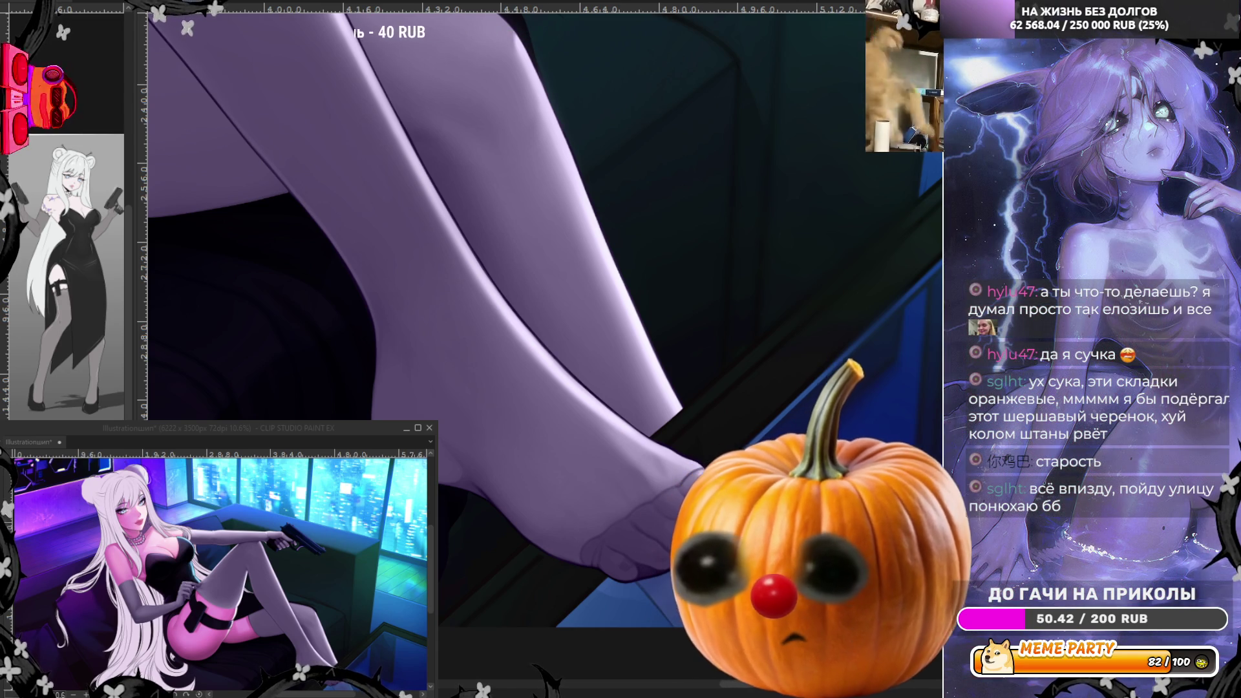
scroll(543, 323, down, 3)
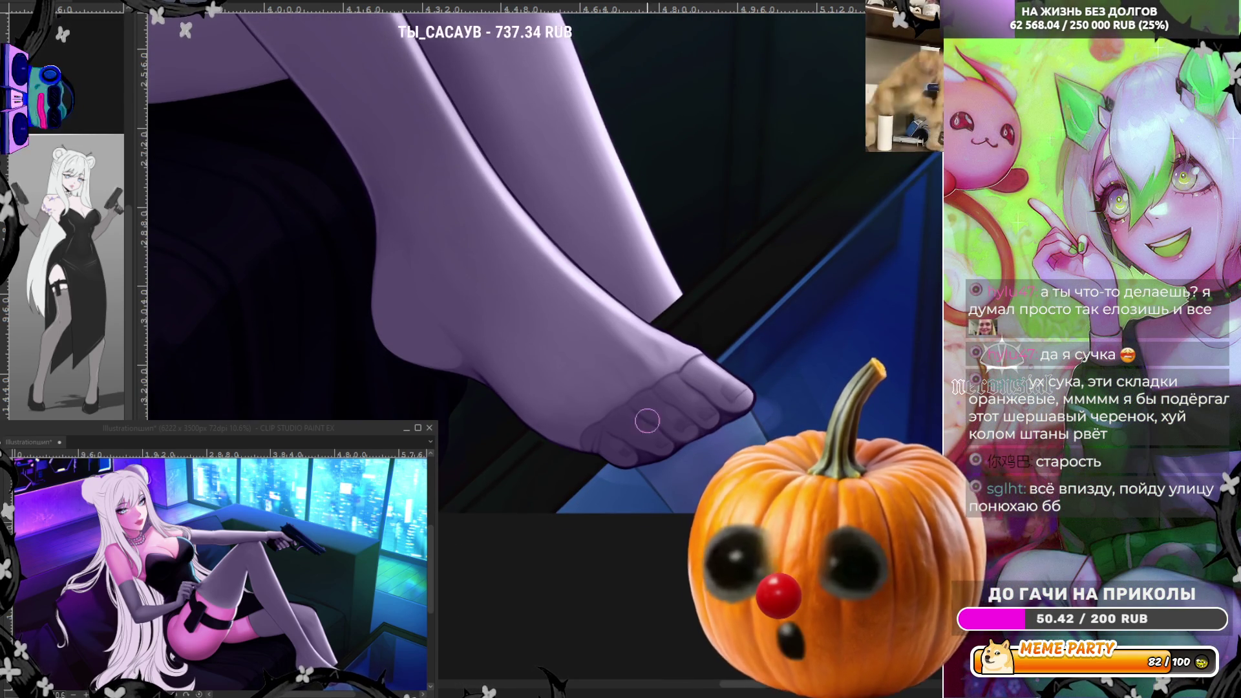
scroll(598, 417, up, 1)
scroll(503, 481, down, 1)
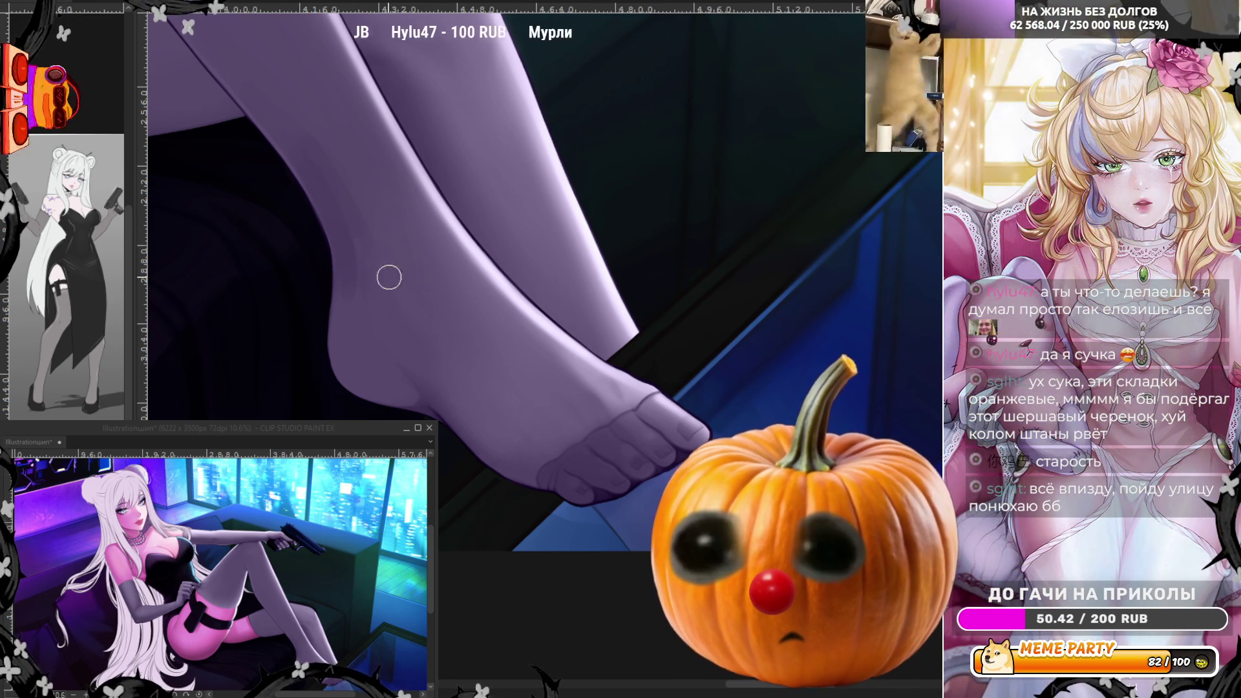
mouse_move(374, 221)
mouse_down()
mouse_move(402, 207)
mouse_move(389, 154)
mouse_up()
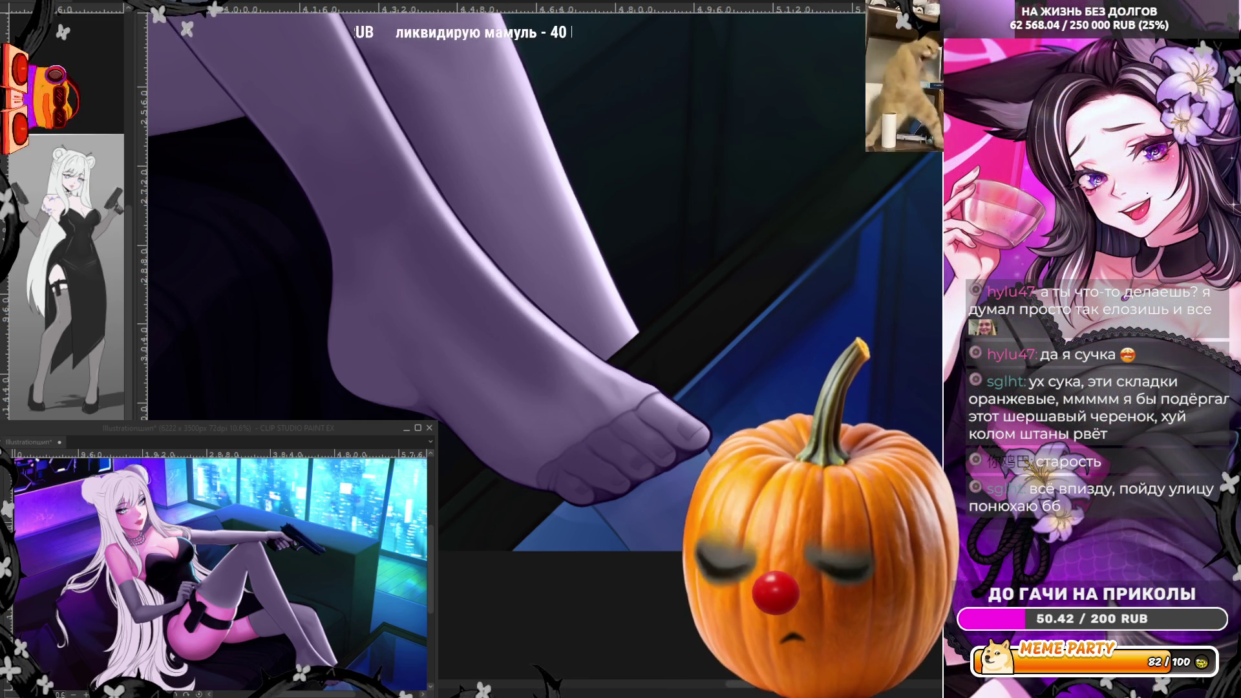
key(h)
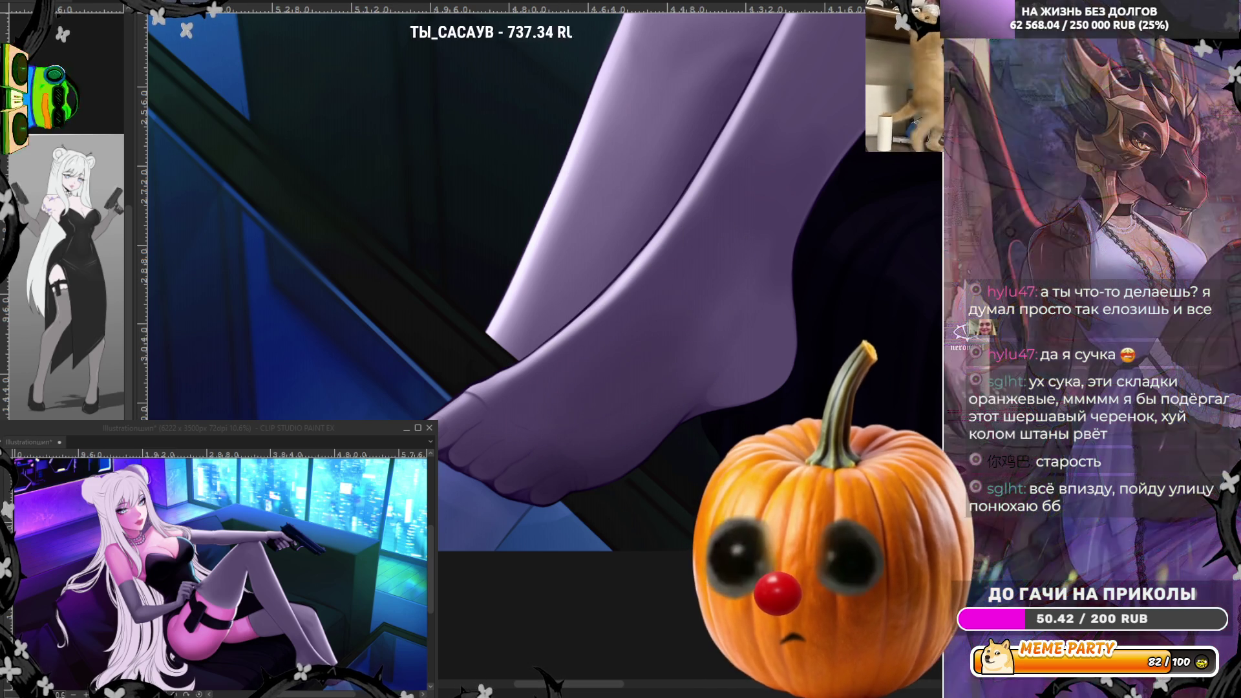
key(h)
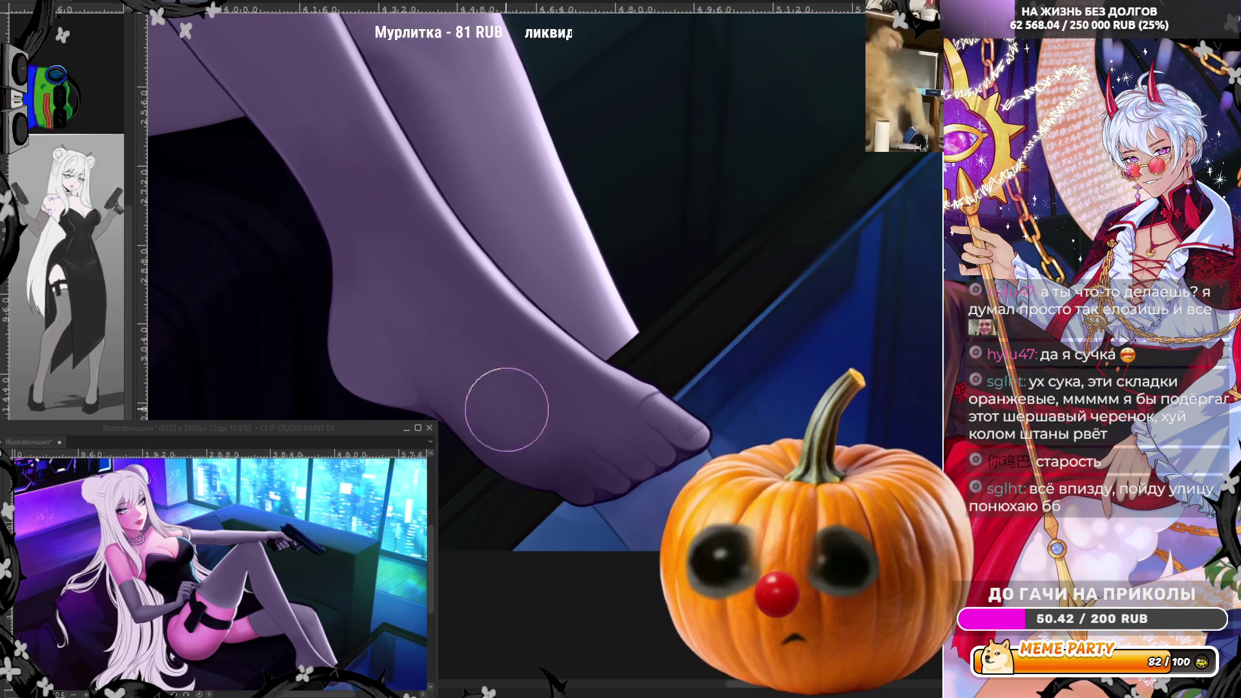
scroll(429, 415, down, 2)
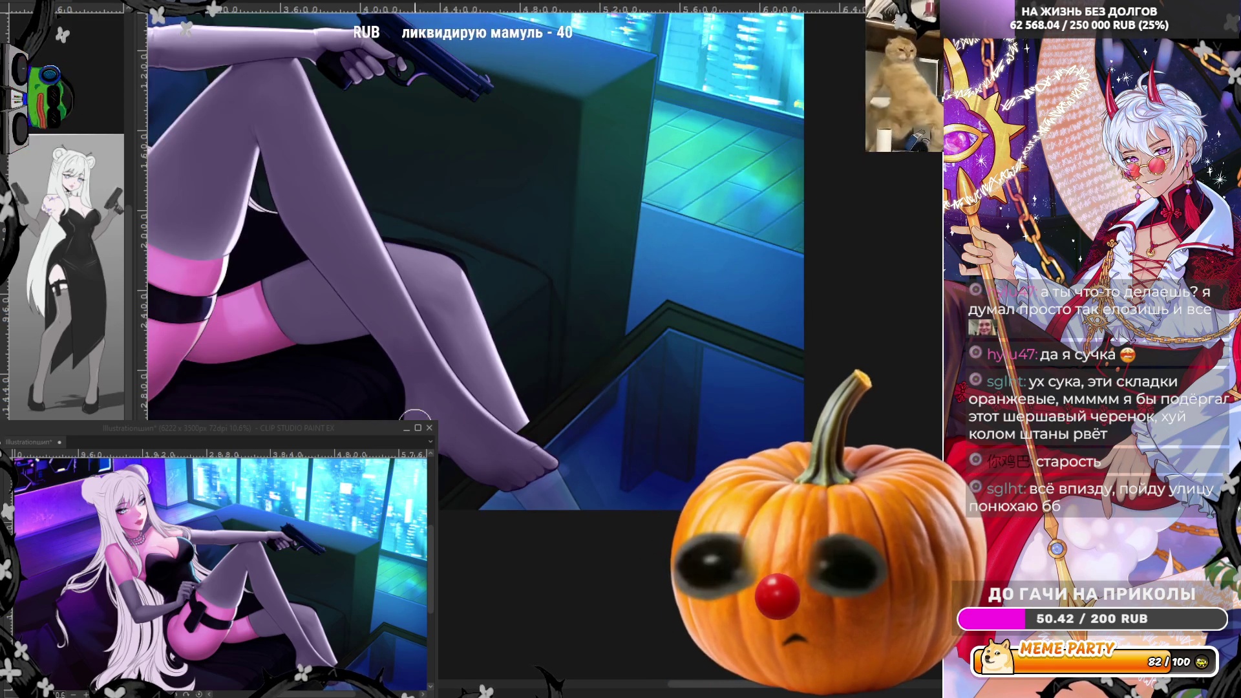
Sample the lavender skin colour from the foot as the drawing colour
scroll(515, 416, up, 2)
scroll(472, 502, up, 1)
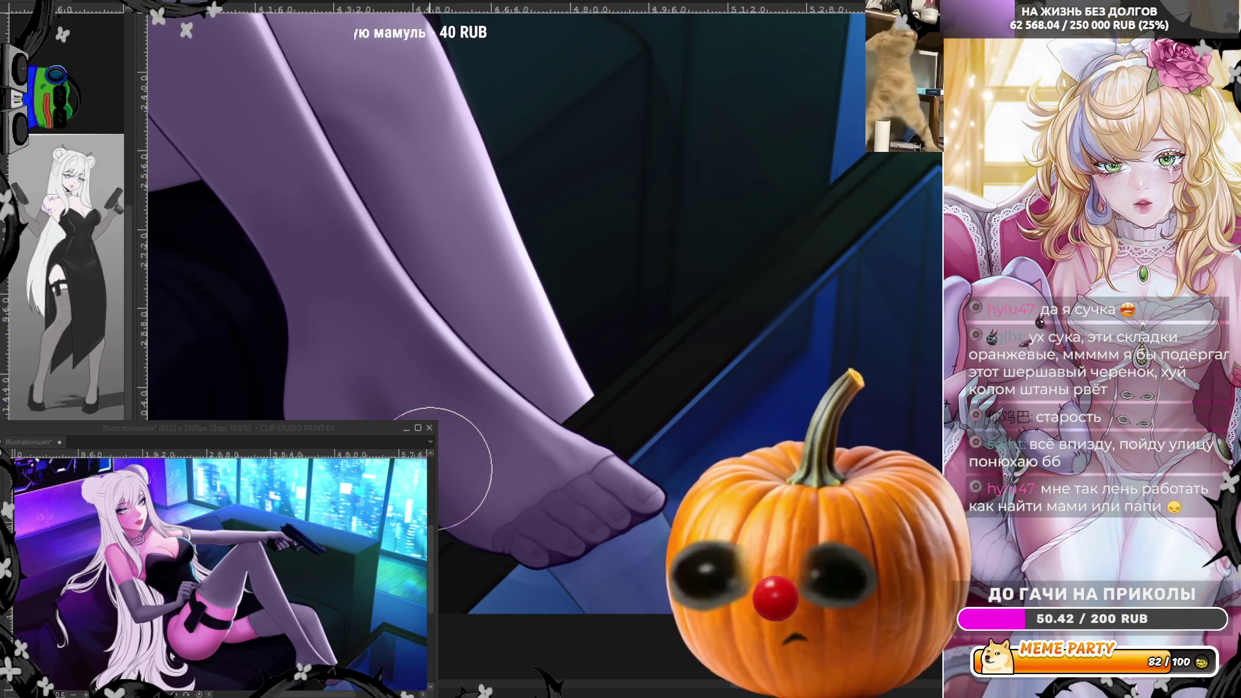
alt+click(454, 441)
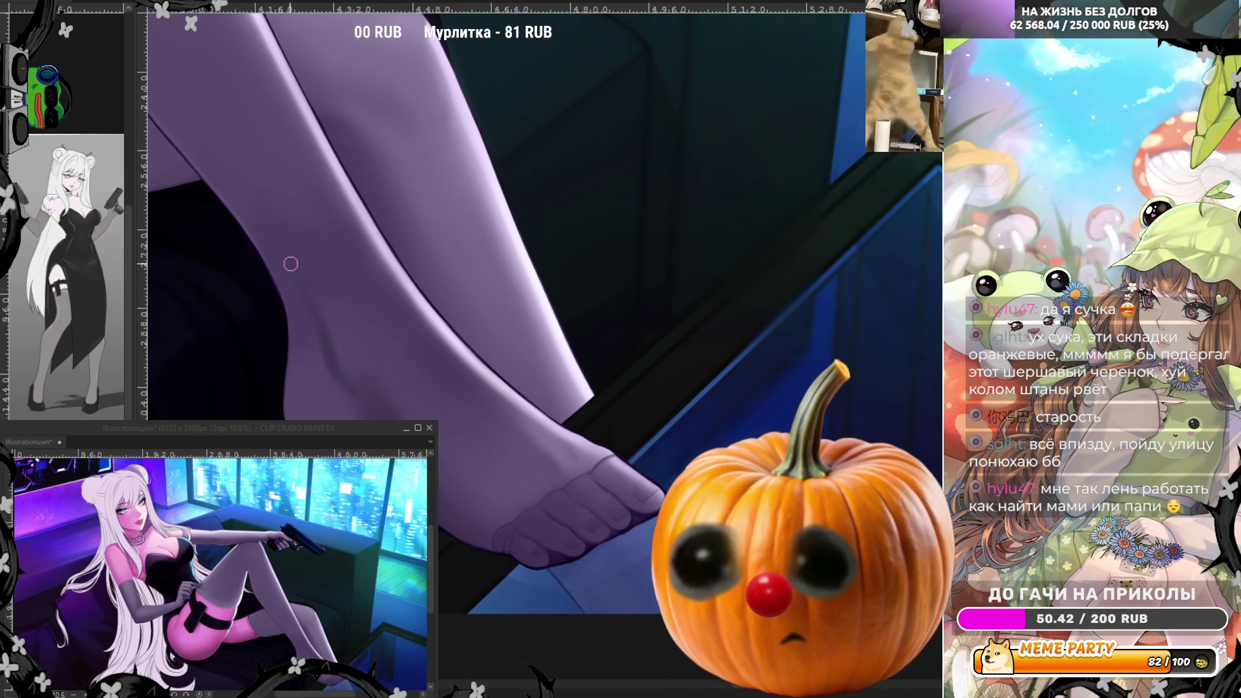
Mirror the view and enlarge the brush to a large radius for soft shading
key(h)
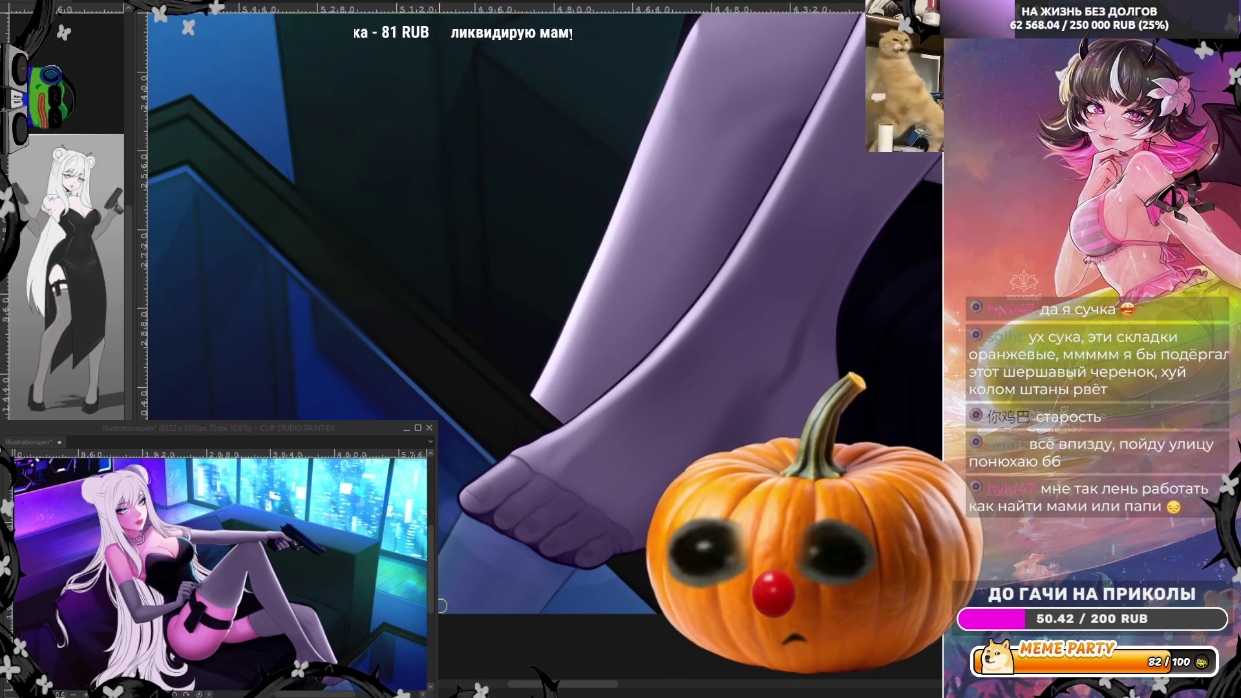
scroll(566, 693, right, 5)
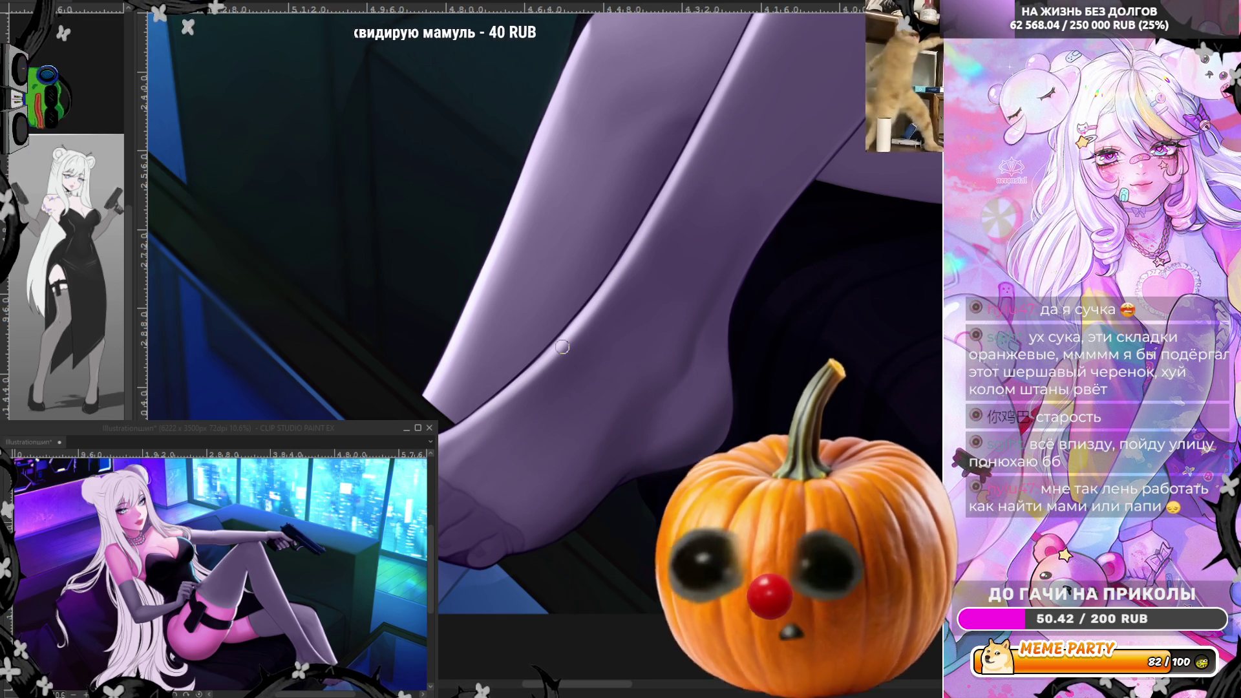
key(bracketright)
key(bracketright)
key(bracketright)
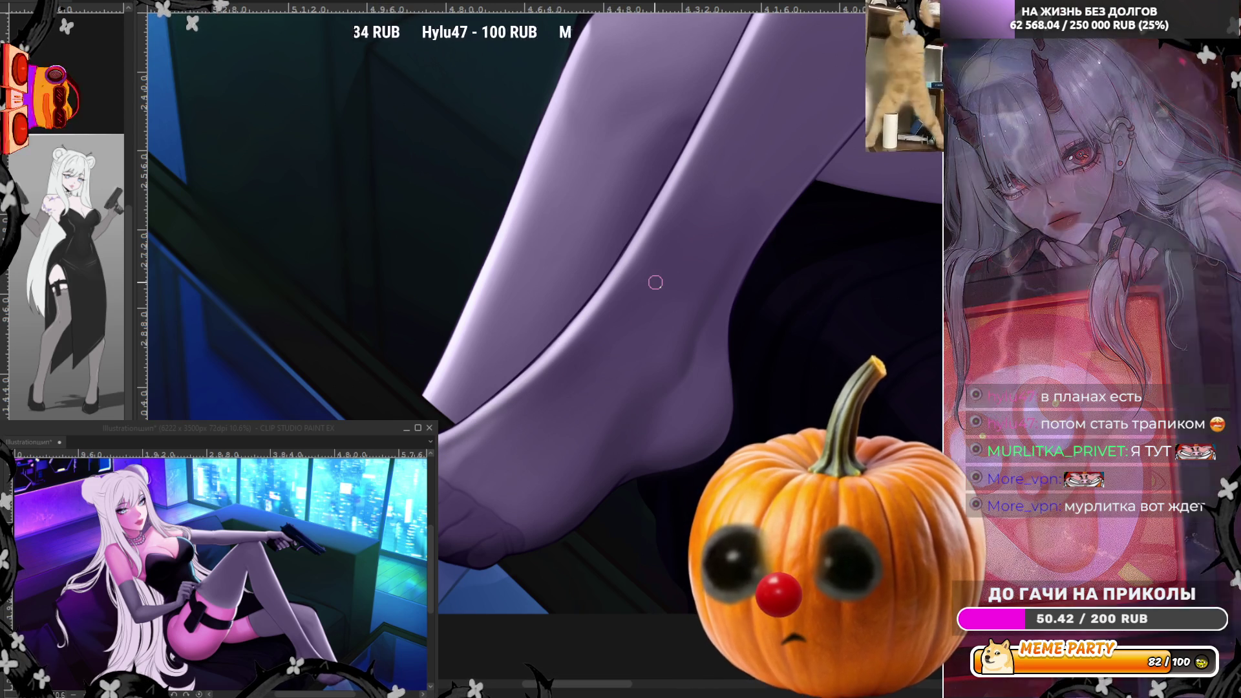
scroll(653, 277, down, 3)
scroll(691, 281, down, 2)
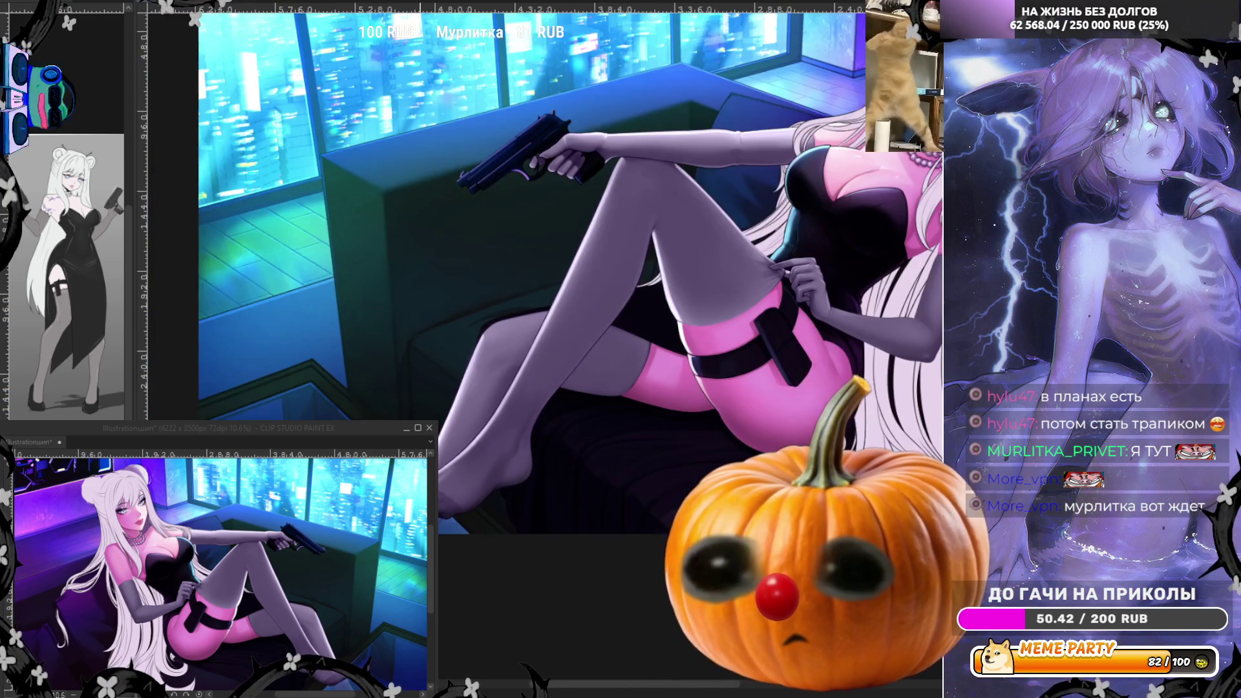
scroll(625, 434, up, 2)
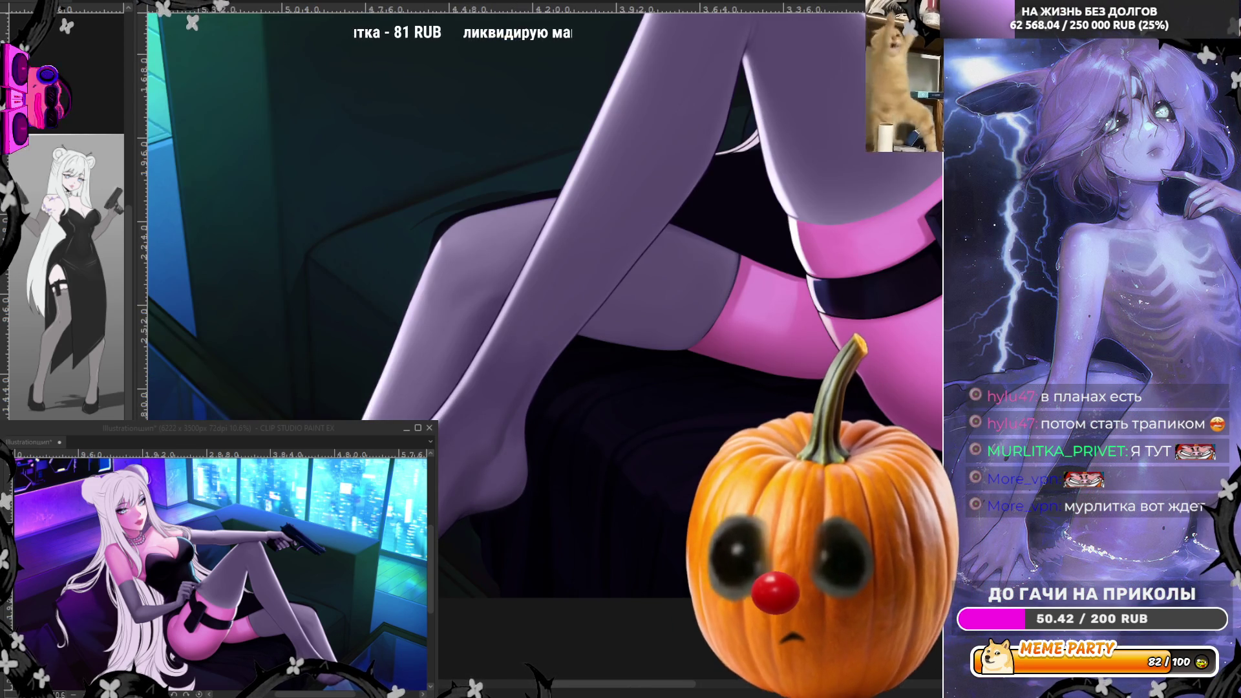
key(h)
scroll(543, 291, up, 2)
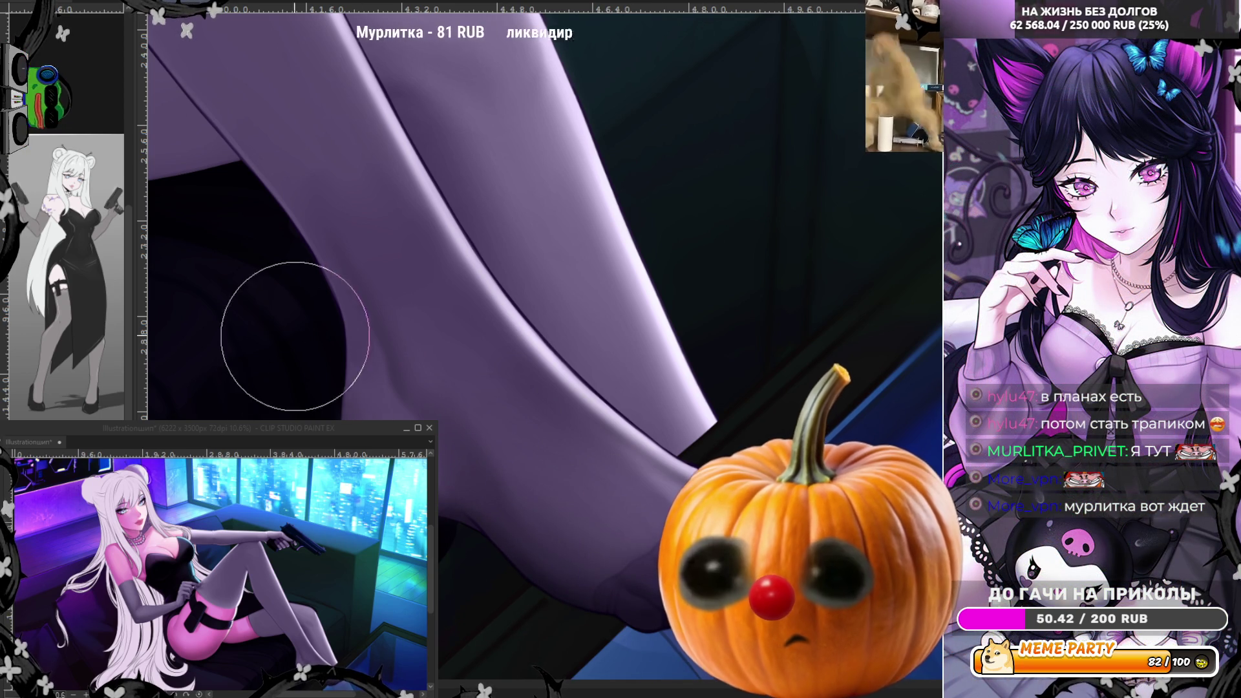
scroll(333, 360, down, 5)
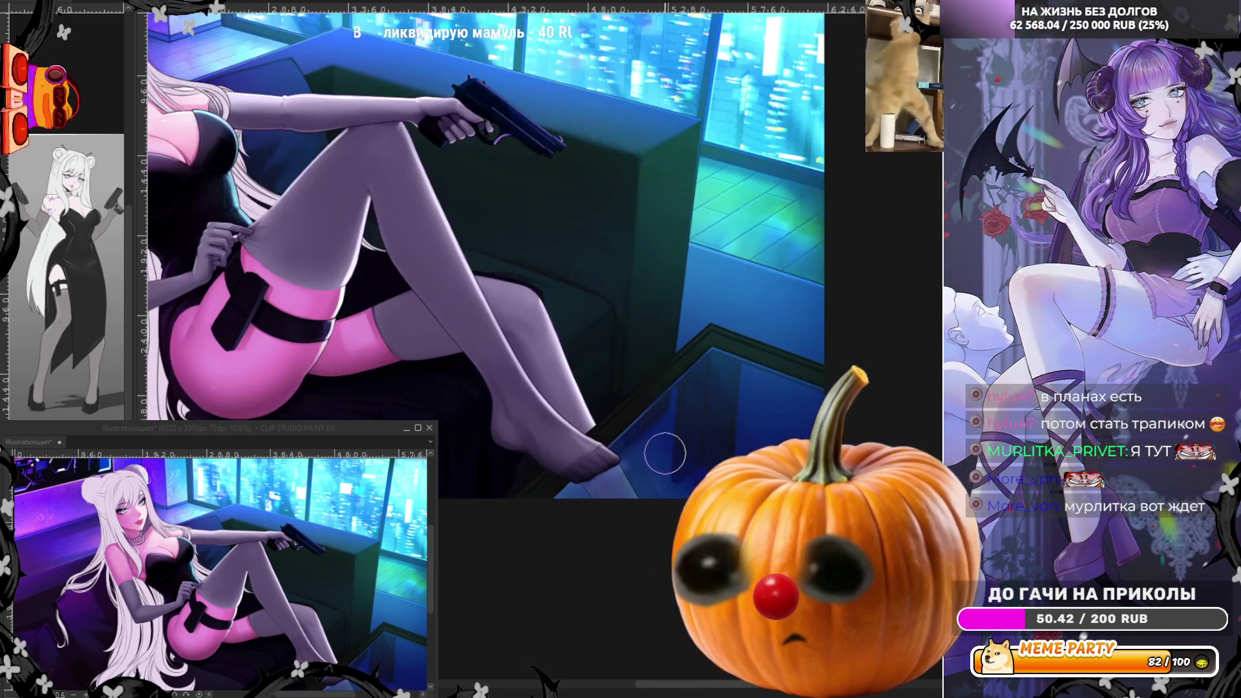
scroll(563, 297, up, 4)
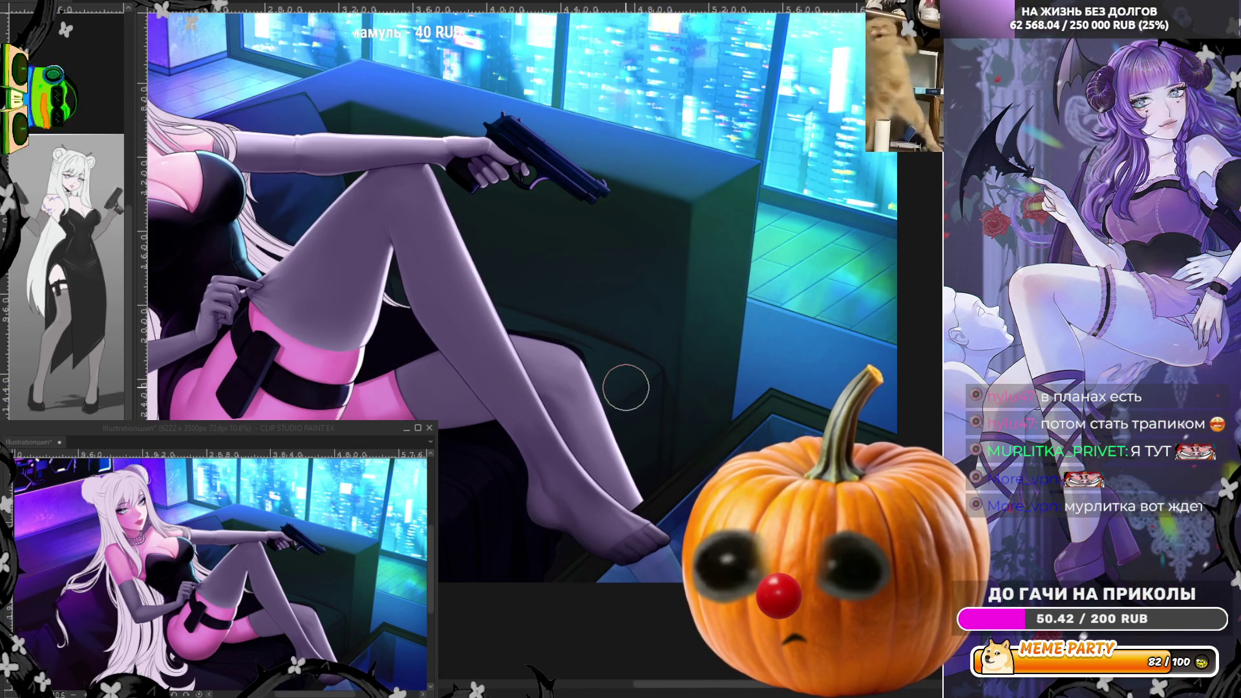
scroll(626, 388, up, 3)
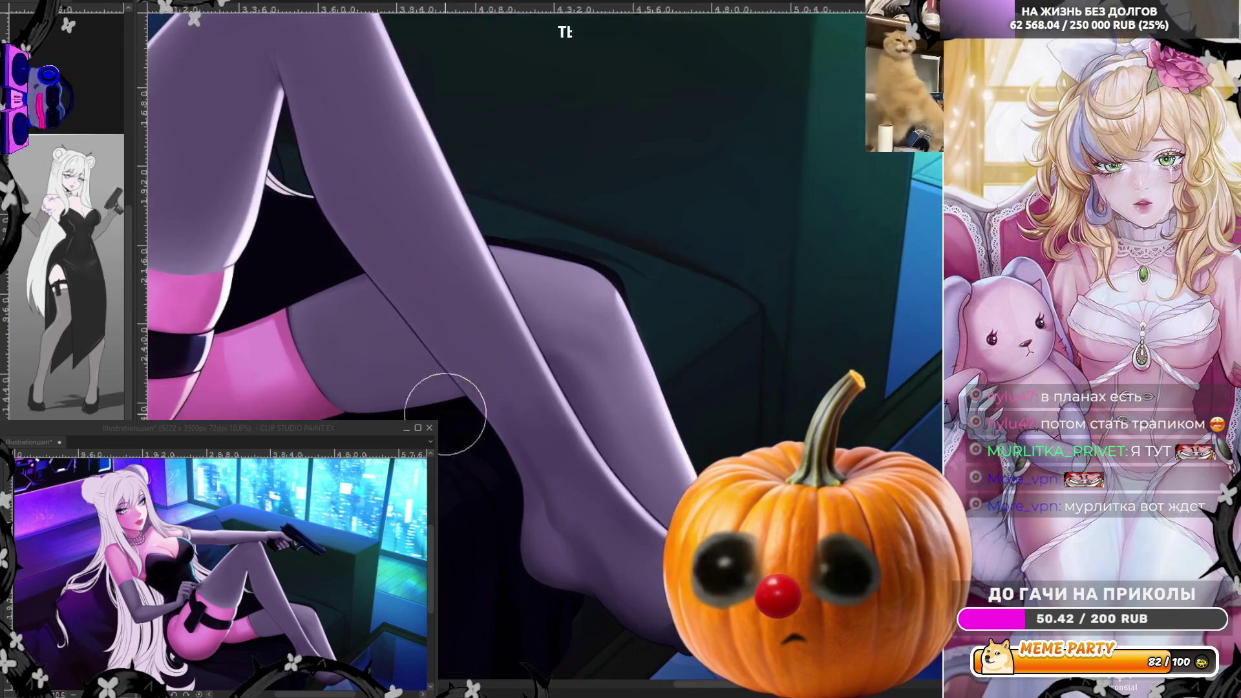
scroll(344, 355, down, 2)
scroll(564, 386, up, 1)
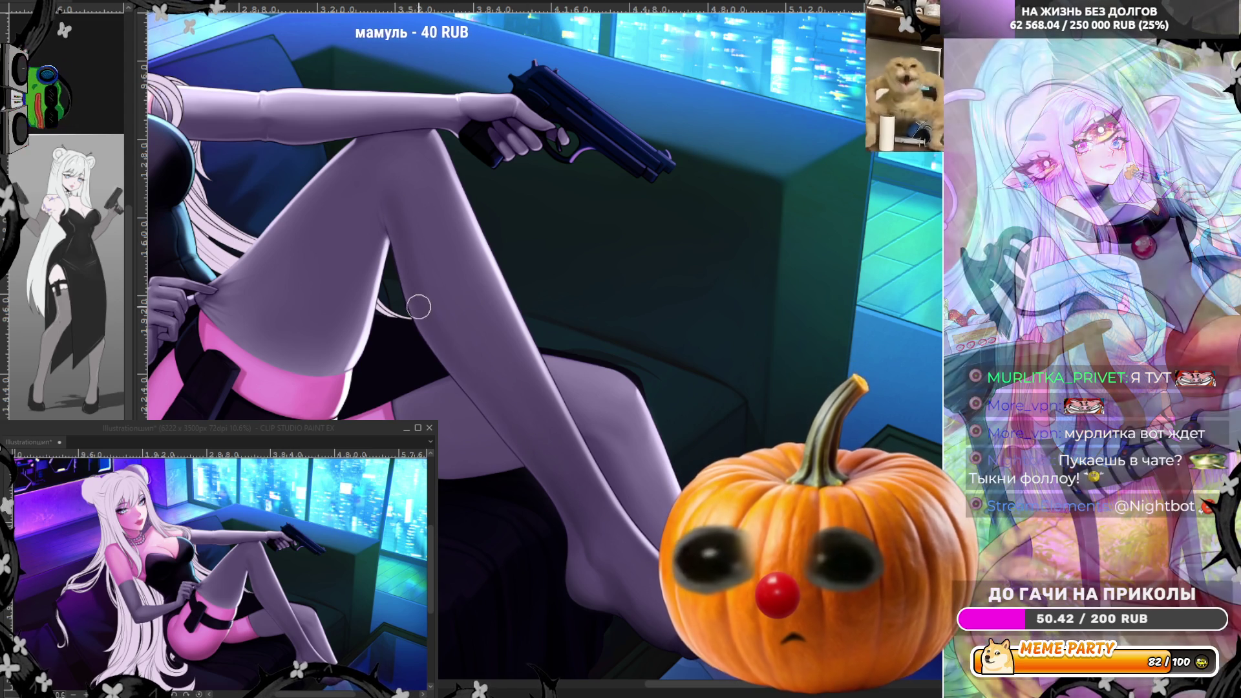
key(h)
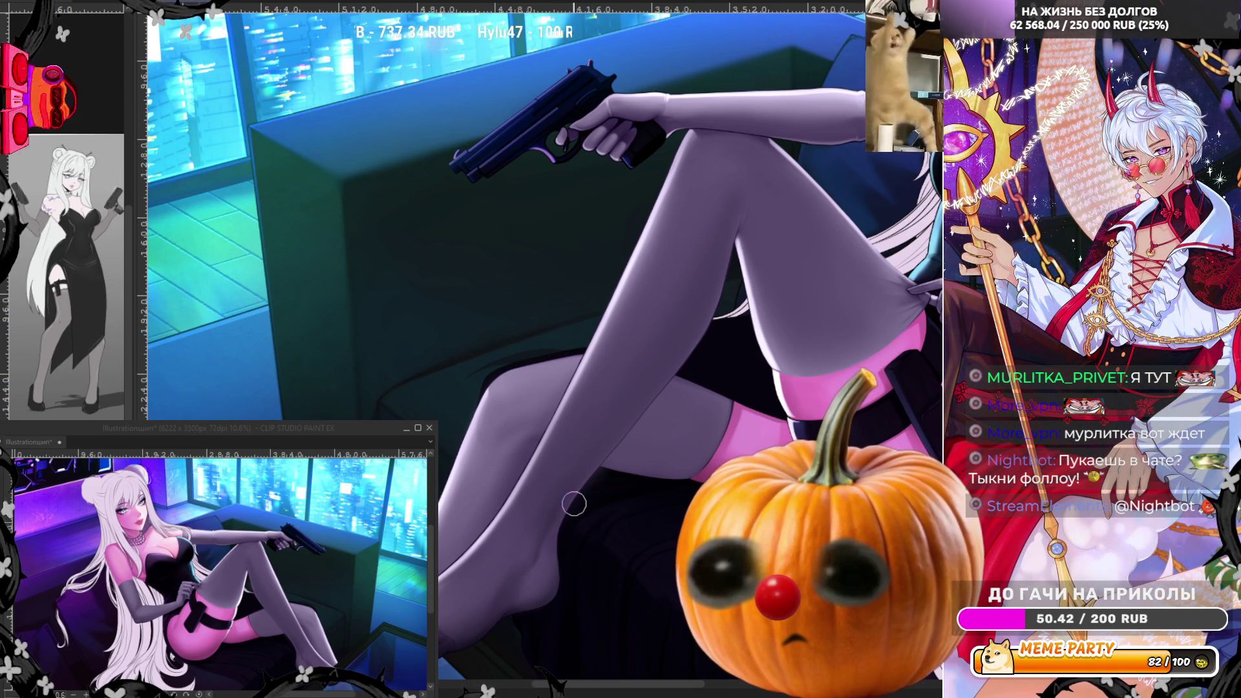
key(ctrl+0)
scroll(605, 439, up, 5)
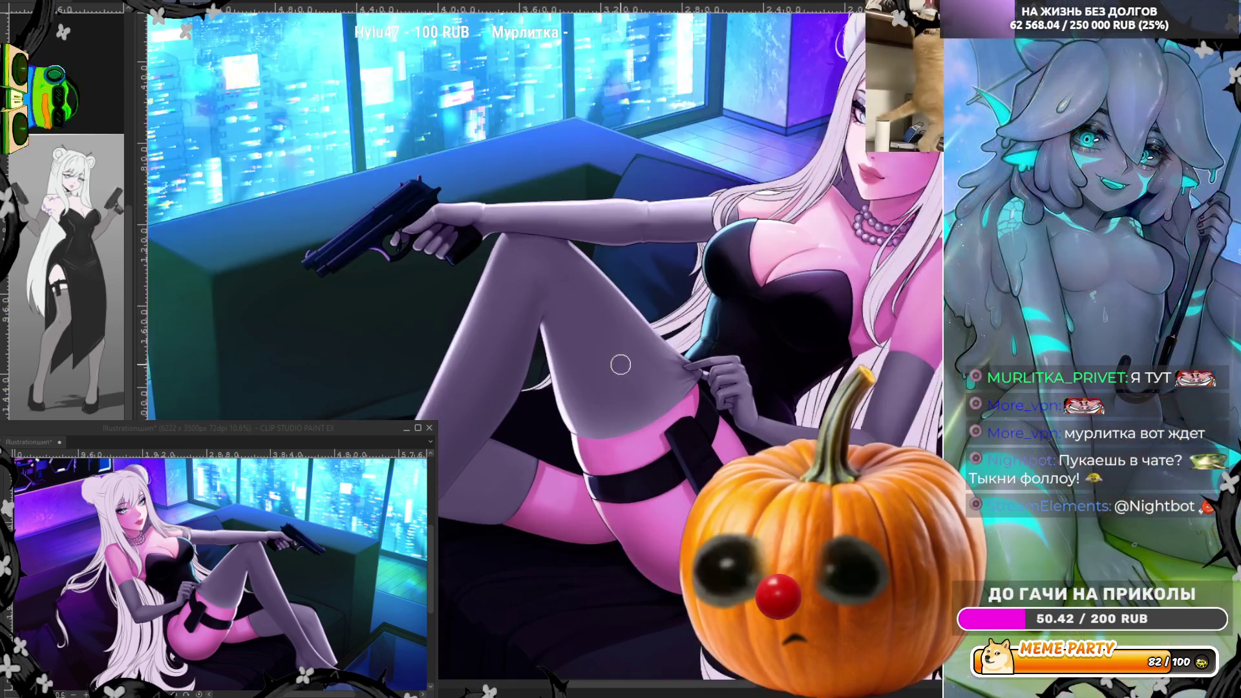